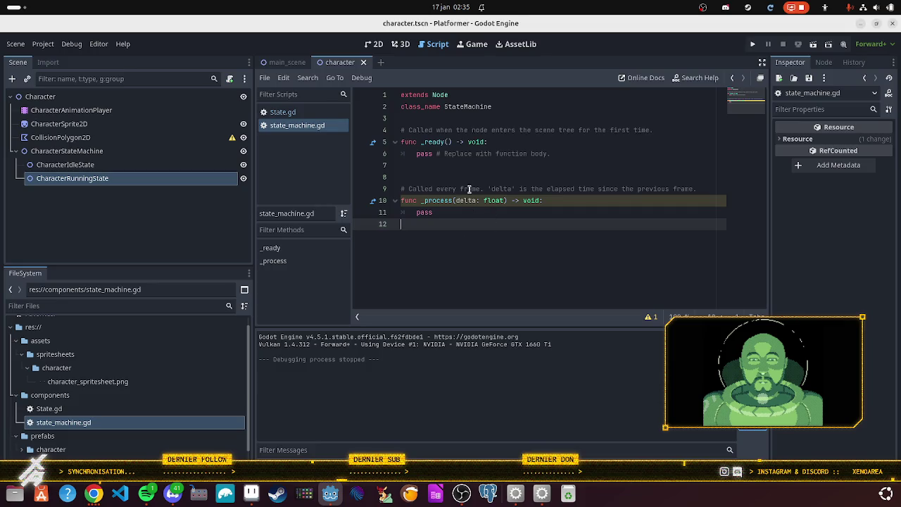
Rename _ready on line 5 of state_machine.gd to _change_state.
double_click(429, 143)
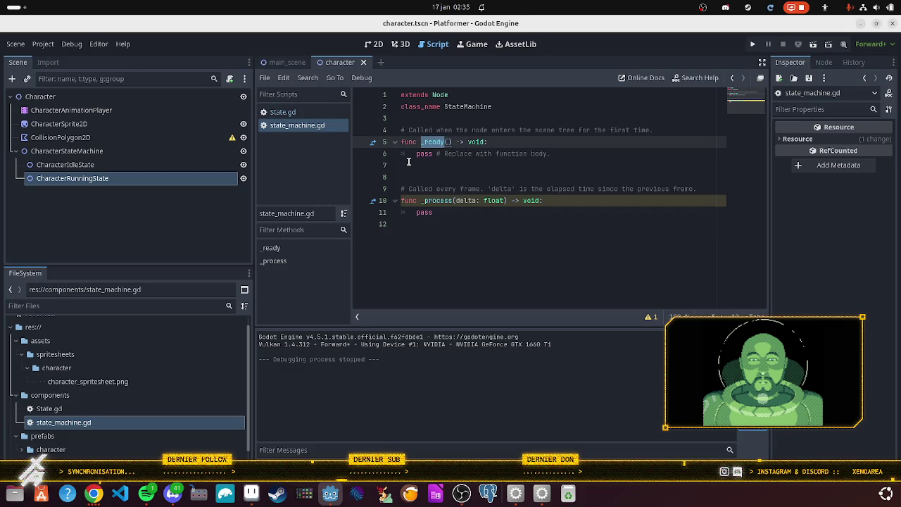
type("_change")
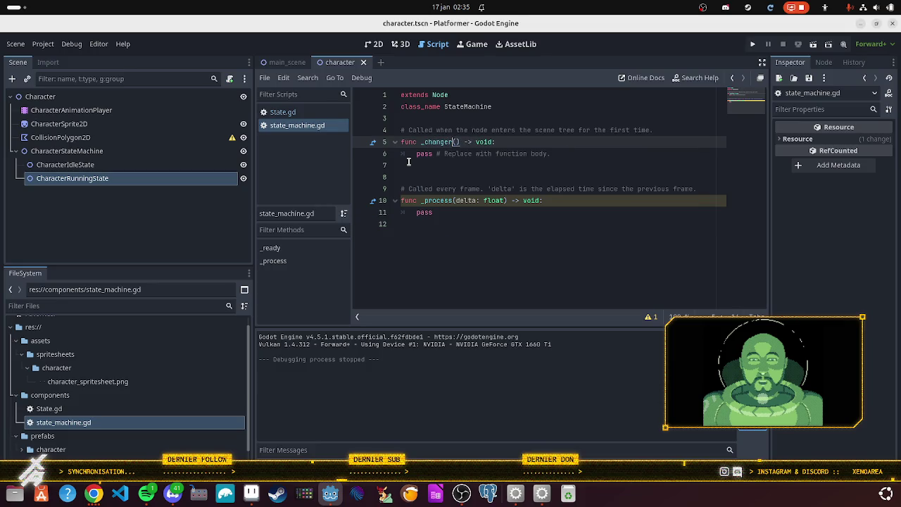
type("_state")
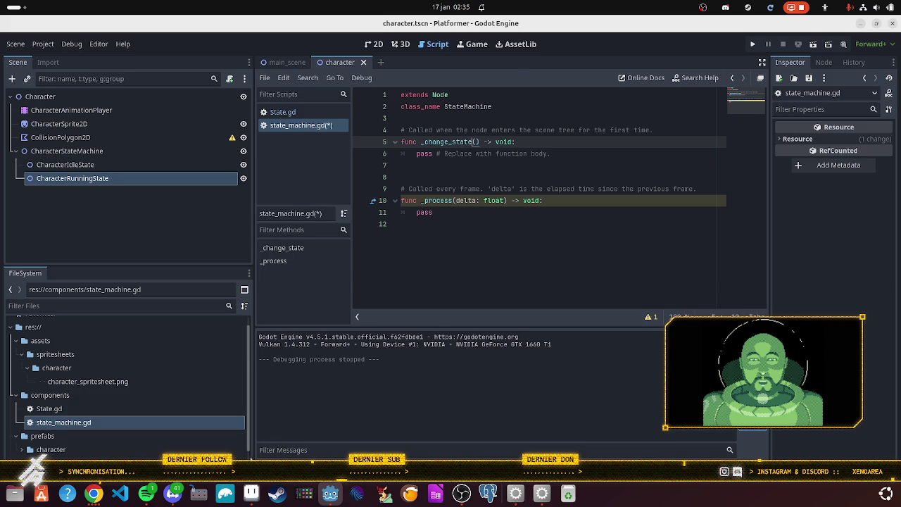
left_click(251, 496)
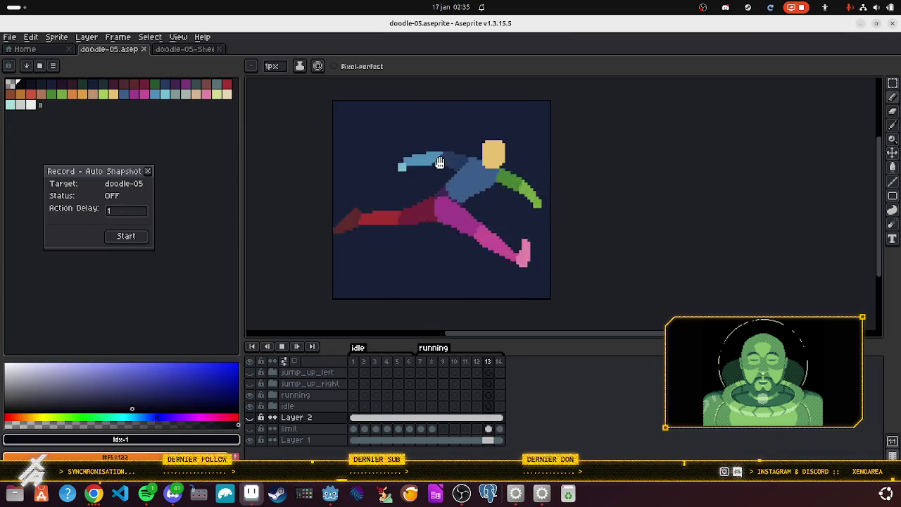
Go to frame 1 in the doodle-05 running animation timeline.
left_click(354, 360)
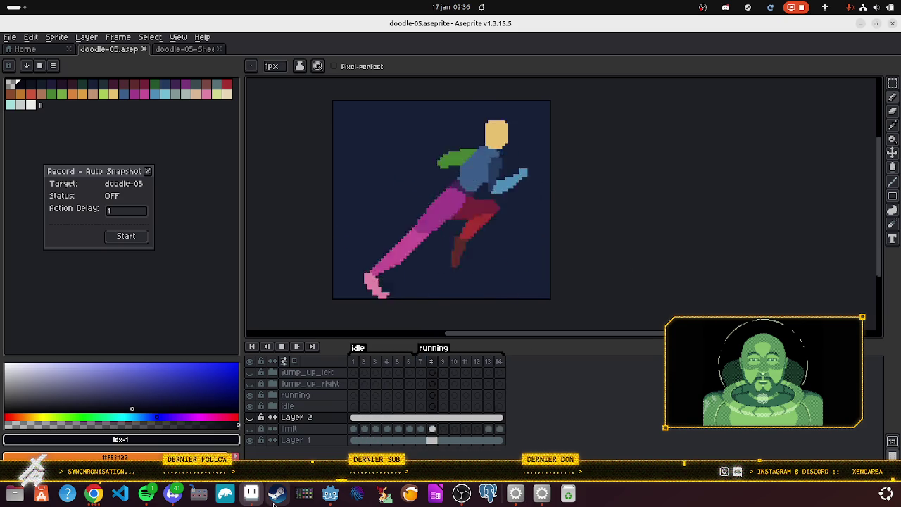
Put the caret inside _change_state's parentheses in Godot, then bring up the State pattern docs.
left_click(331, 493)
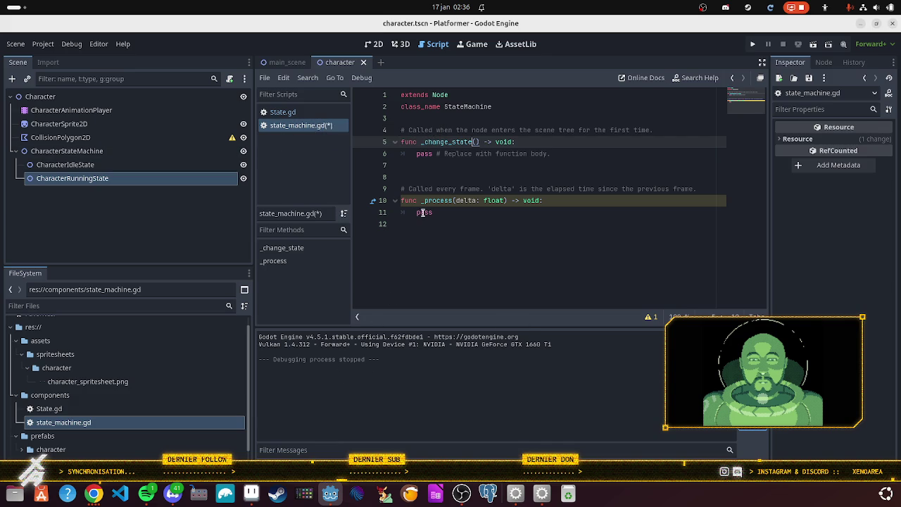
key("Right")
left_click(93, 493)
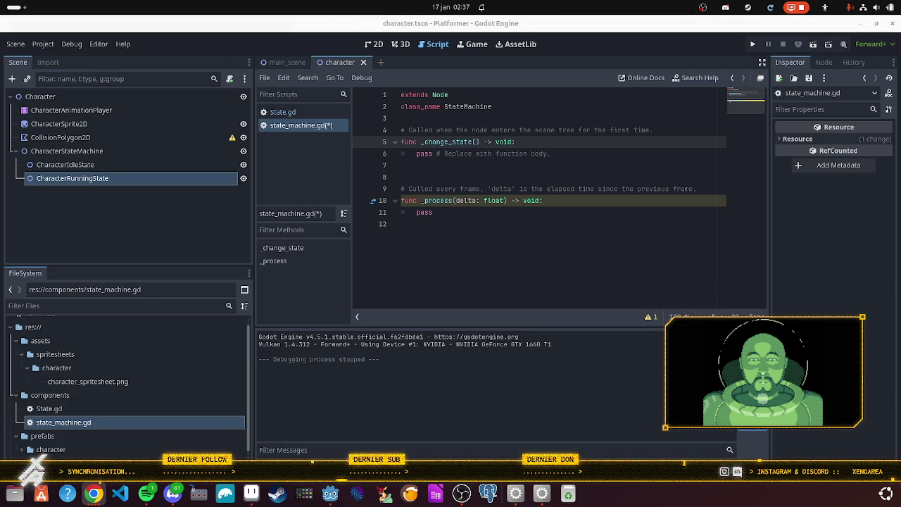
left_click(95, 494)
Bring the State design pattern page with the persistent_state.gd example back to full screen.
scroll(449, 394, "down", 3)
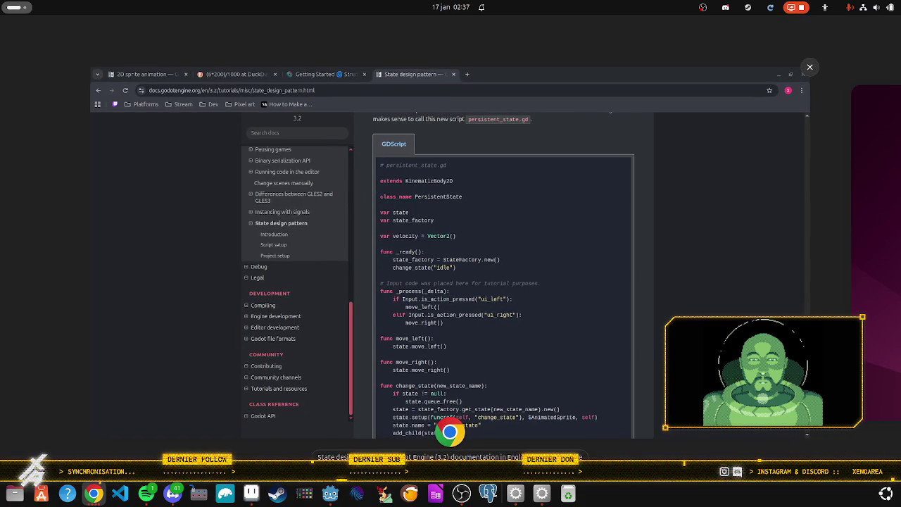
key("alt+Tab")
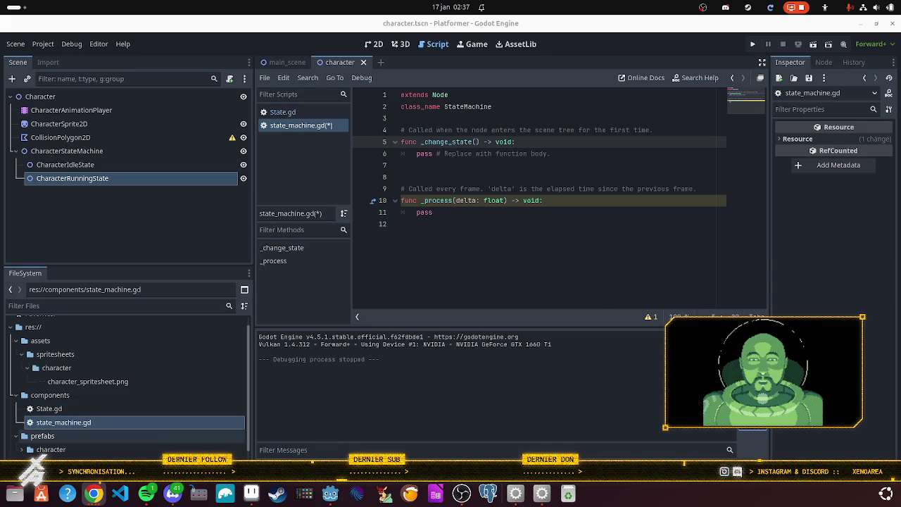
left_click(93, 493)
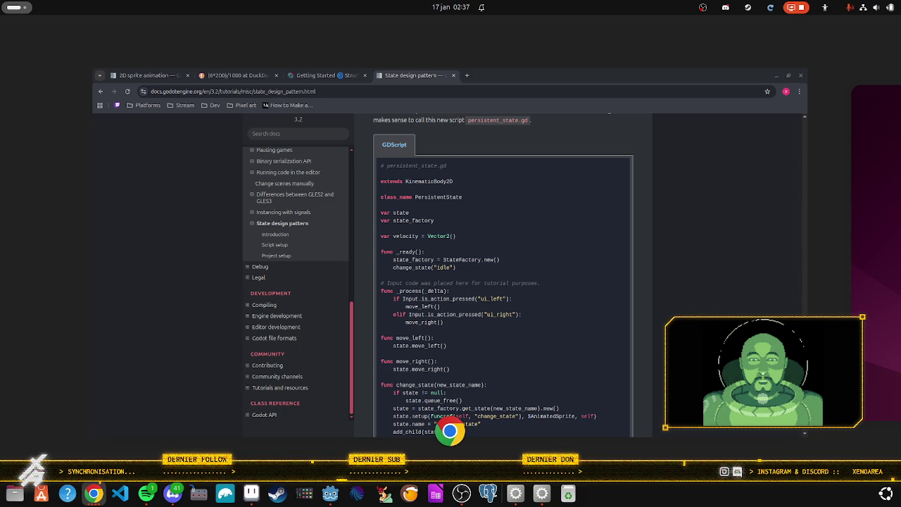
key("super")
left_click(452, 335)
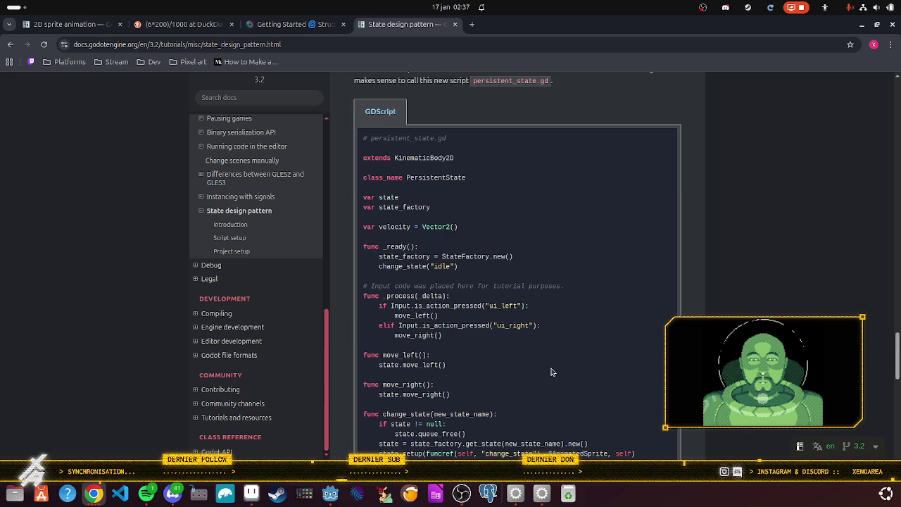
scroll(550, 367, "down", 1)
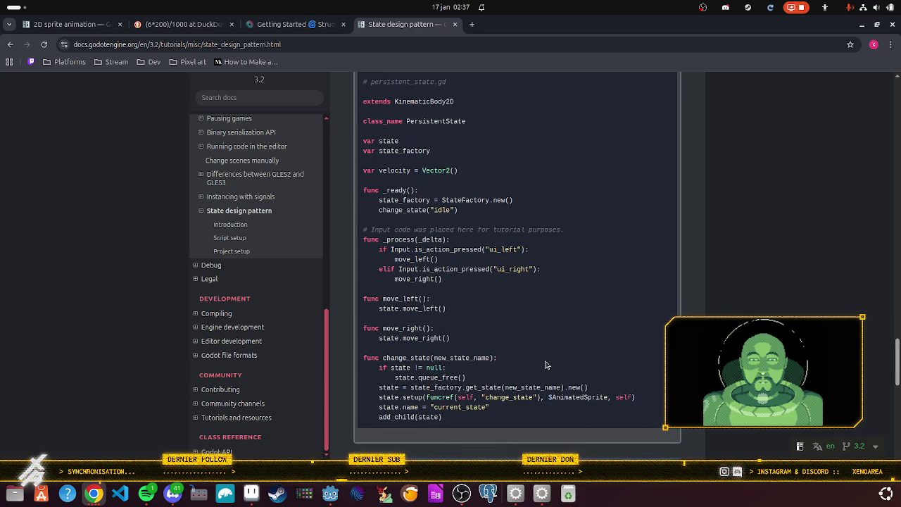
scroll(548, 365, "down", 2)
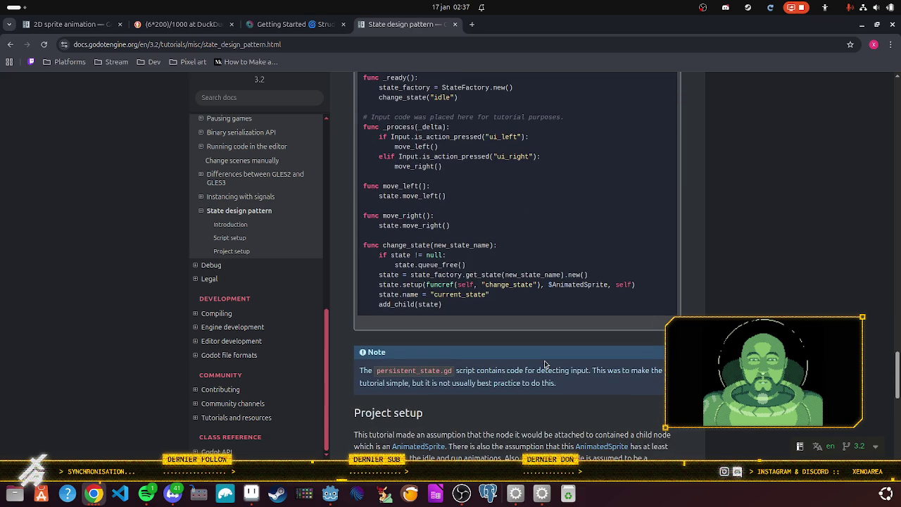
scroll(544, 364, "down", 1)
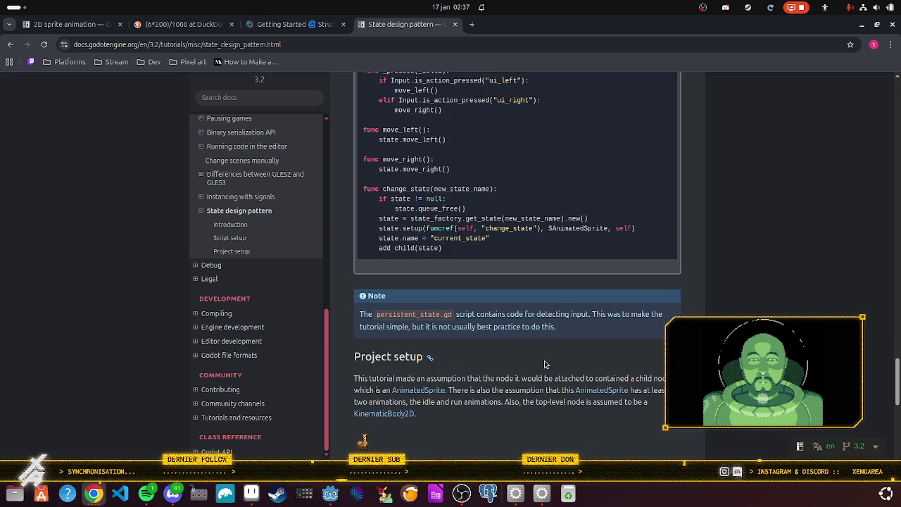
scroll(544, 364, "up", 1)
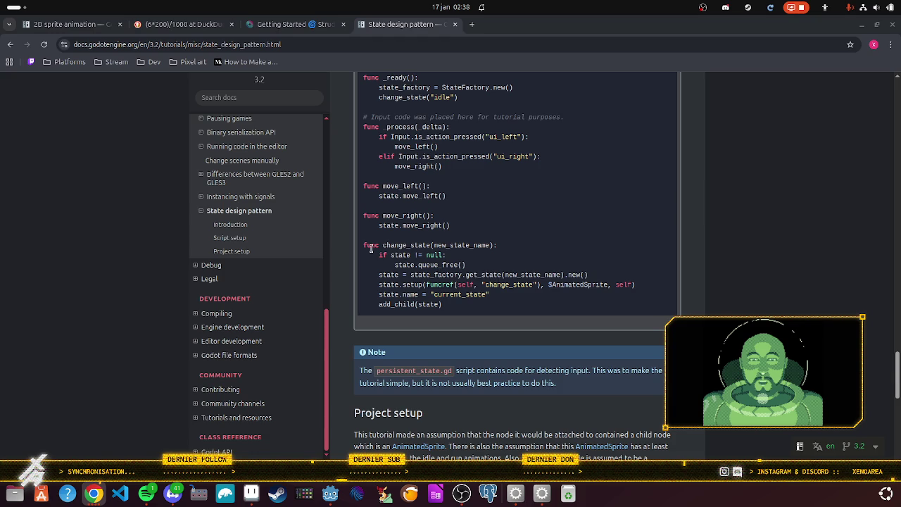
scroll(371, 249, "up", 1)
scroll(371, 249, "down", 1)
scroll(525, 169, "up", 3)
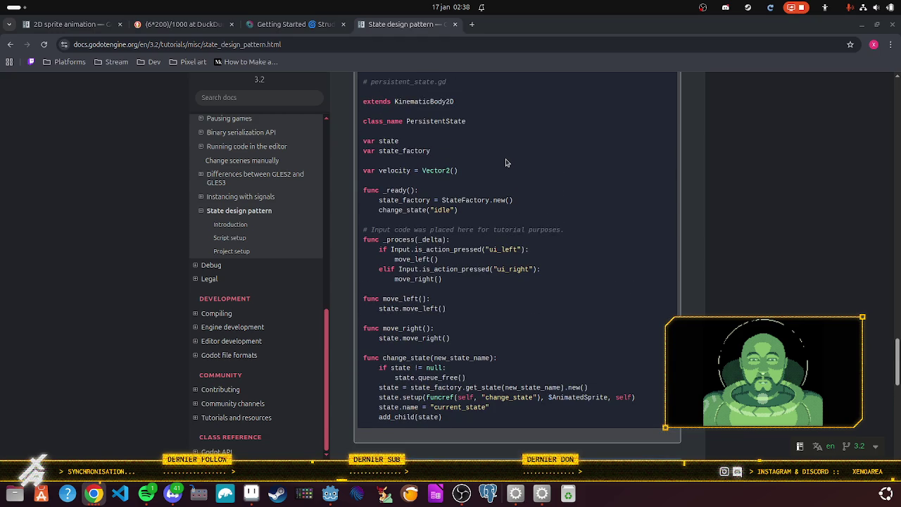
scroll(506, 163, "down", 2)
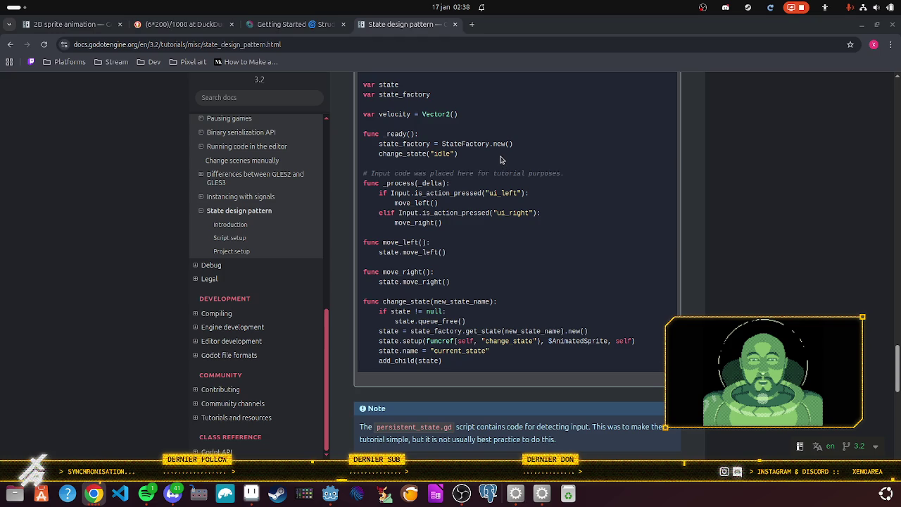
scroll(501, 160, "down", 1)
scroll(501, 160, "up", 1)
key("alt+Tab")
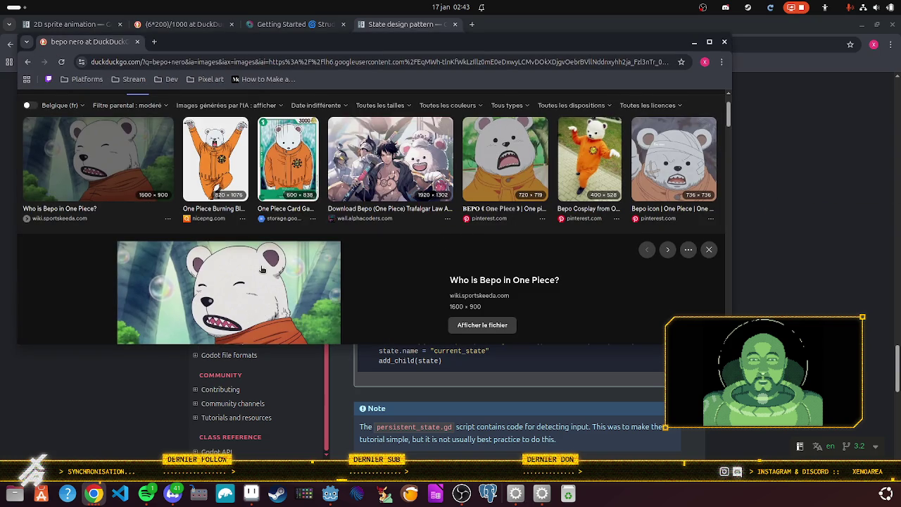
Browse the bepo nero image results, then close the DuckDuckGo image search window.
scroll(242, 273, "down", 2)
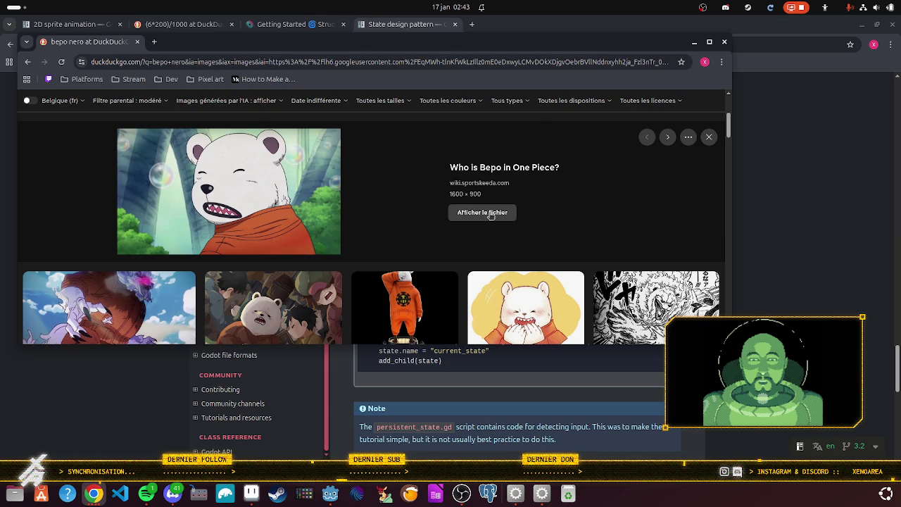
scroll(483, 211, "up", 1)
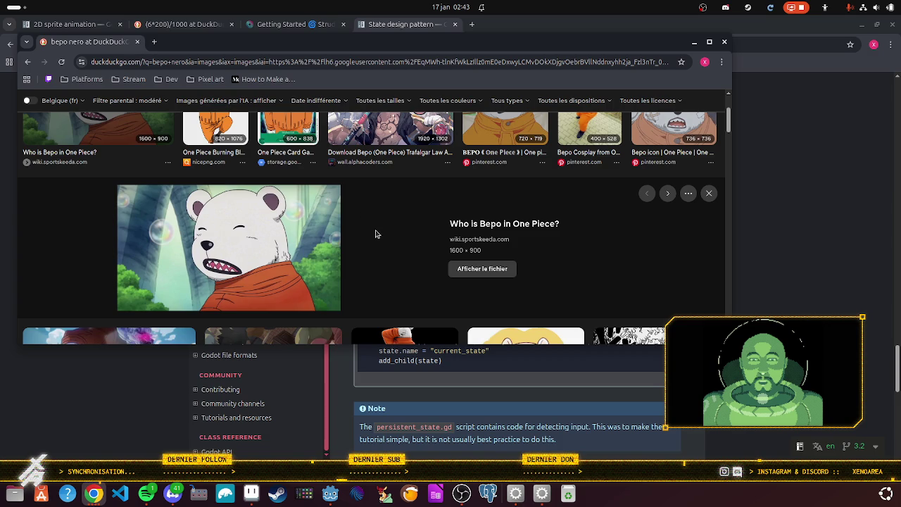
scroll(376, 232, "up", 2)
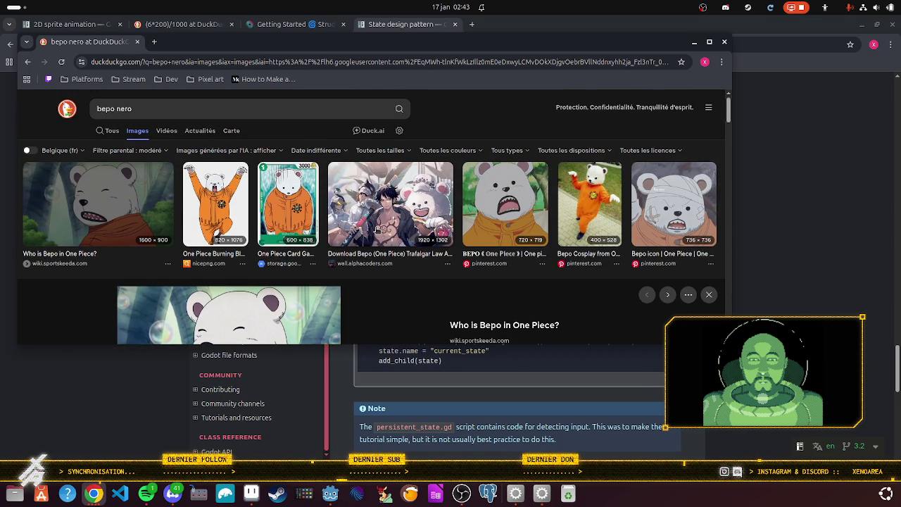
scroll(376, 230, "down", 3)
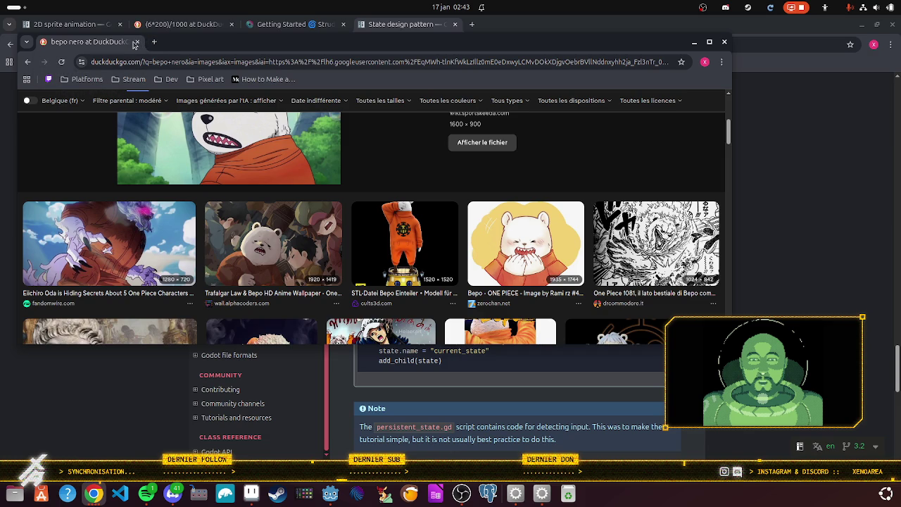
left_click(138, 43)
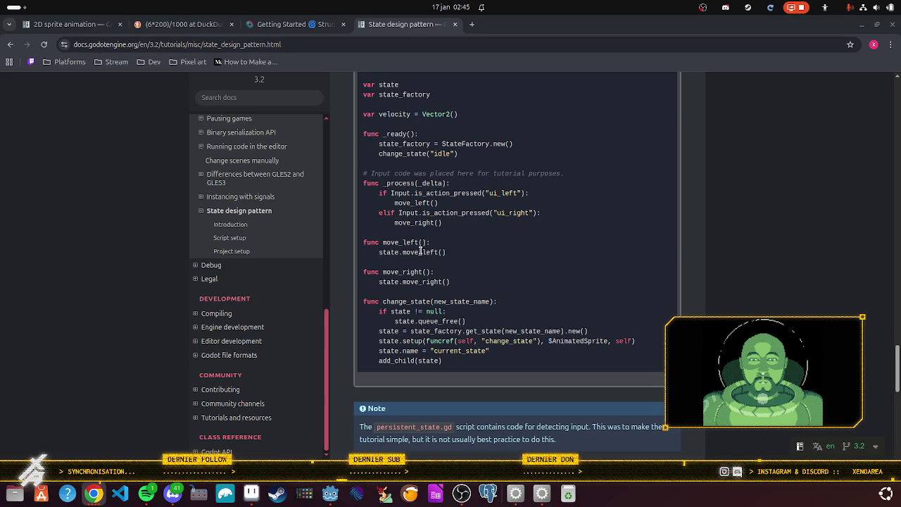
scroll(420, 250, "down", 1)
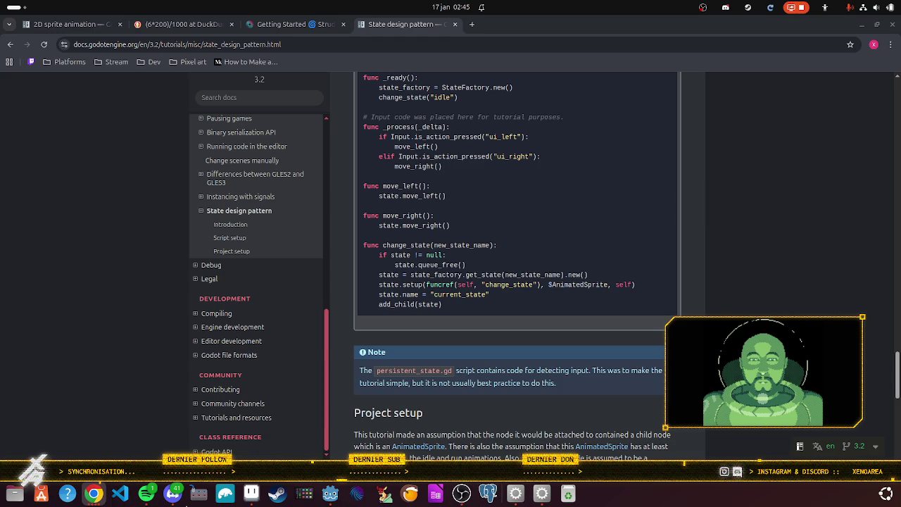
Select CharacterStateMachine, glance at State.gd, then reopen state_machine.gd.
left_click(328, 496)
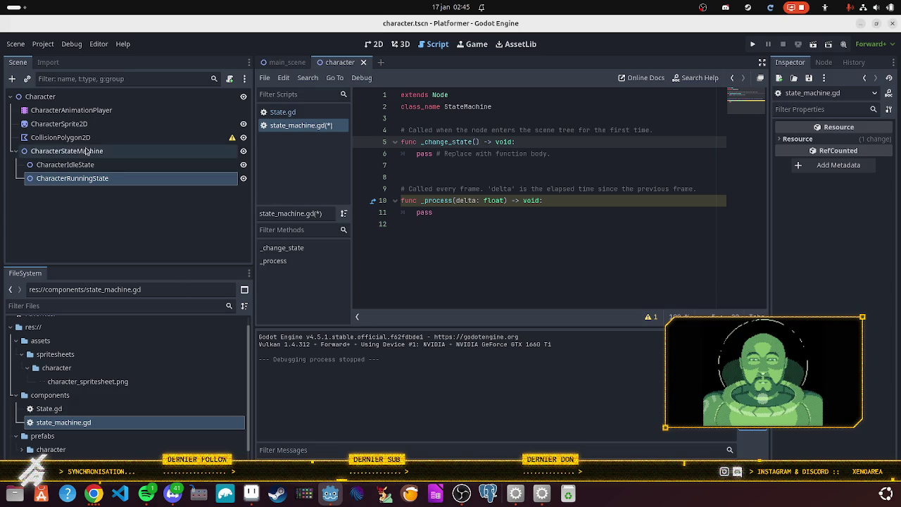
left_click(86, 153)
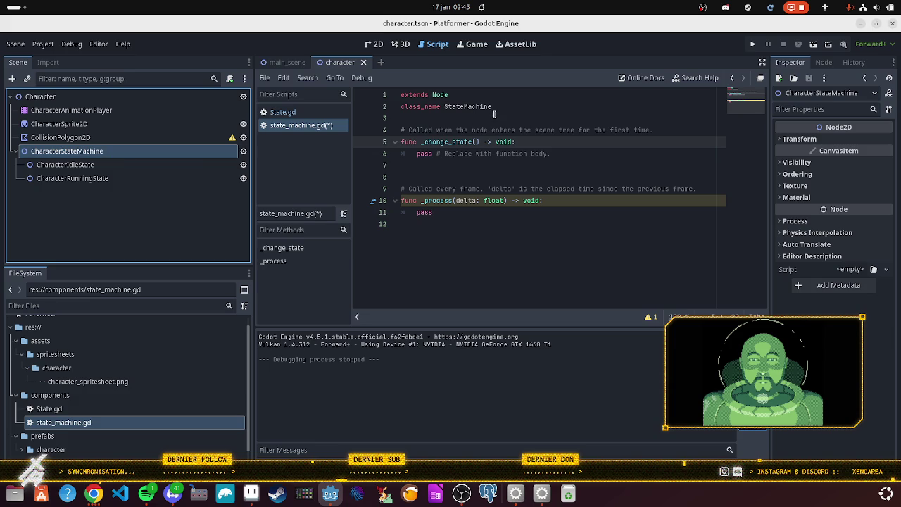
double_click(464, 98)
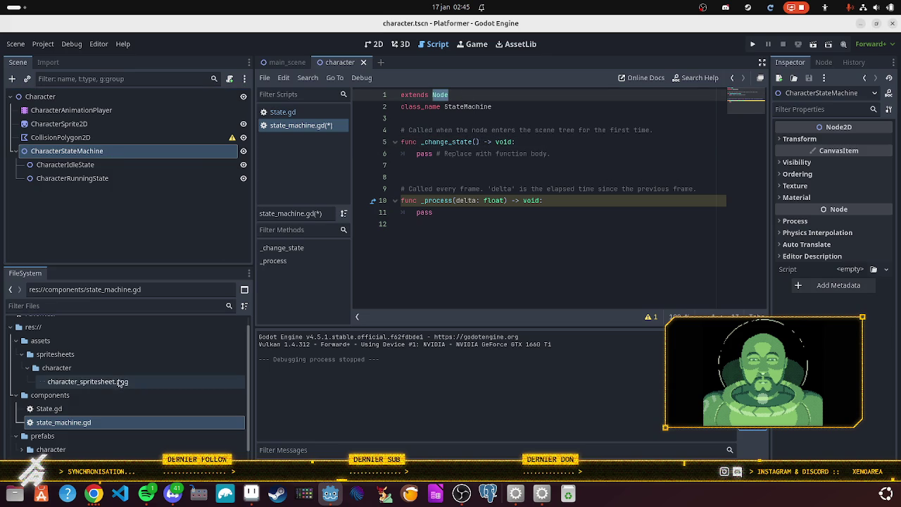
left_click(107, 422)
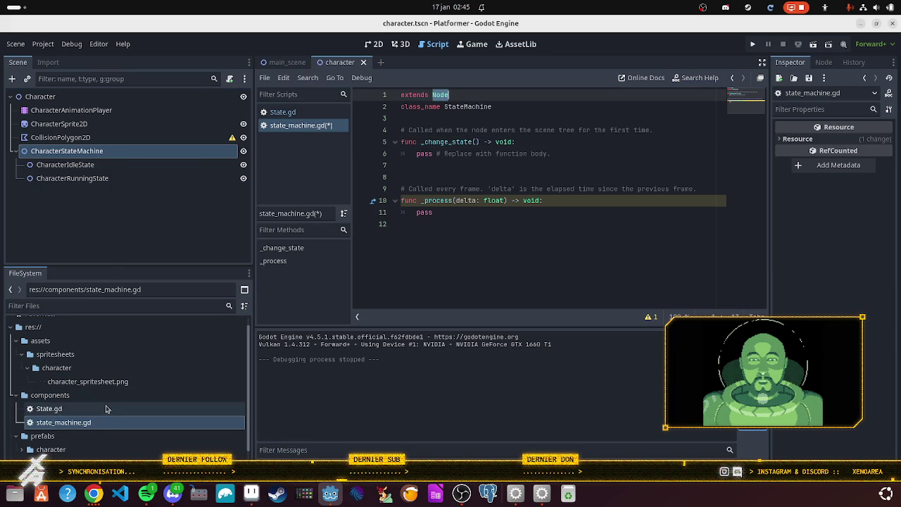
left_click(105, 409)
left_click(107, 423)
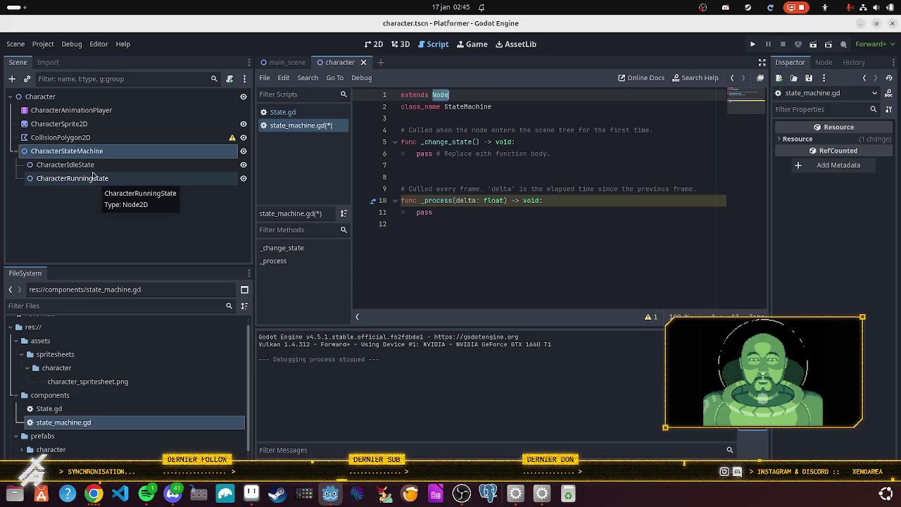
double_click(91, 166)
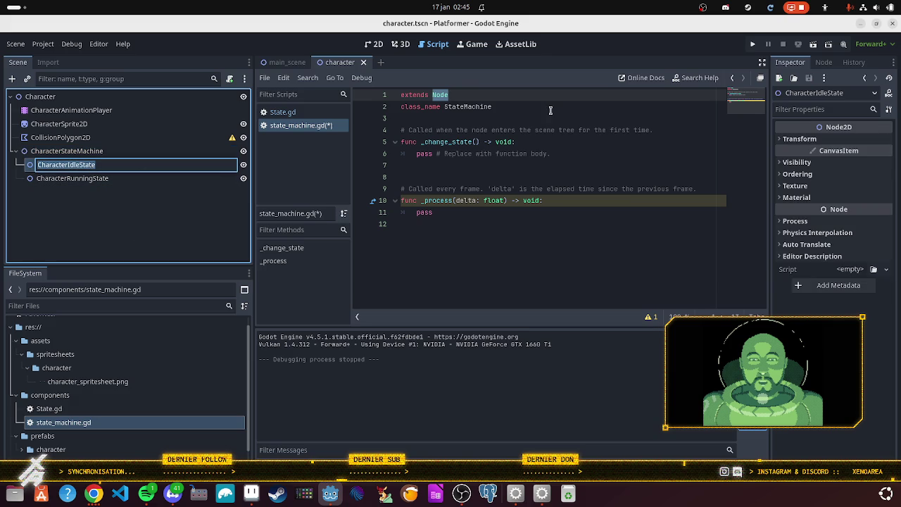
key("Escape")
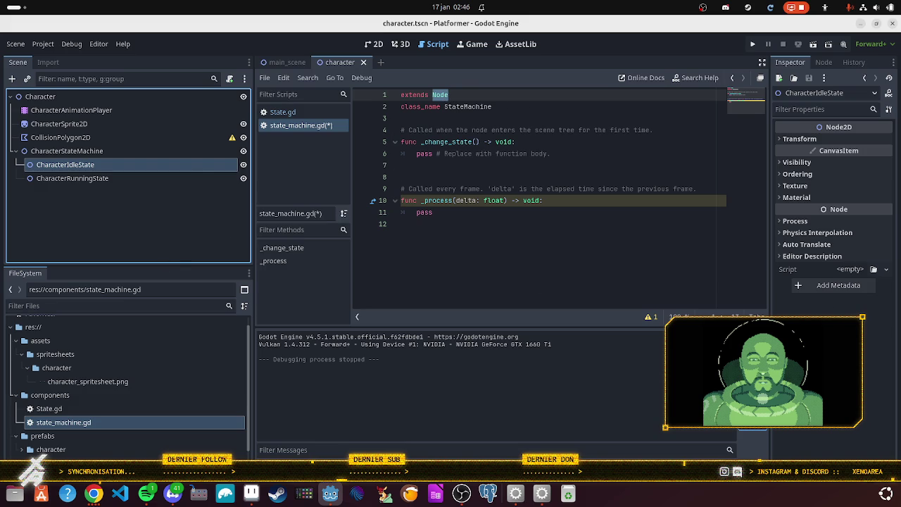
left_click(86, 498)
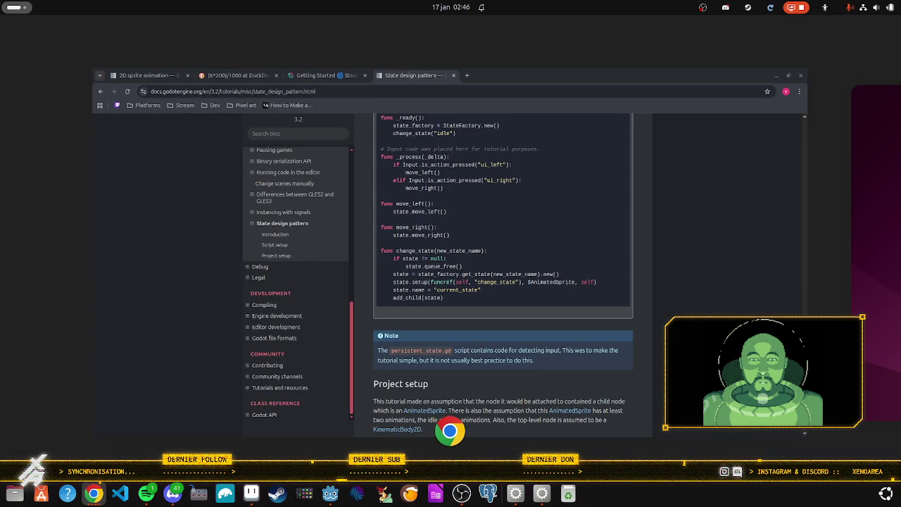
key("alt+Tab")
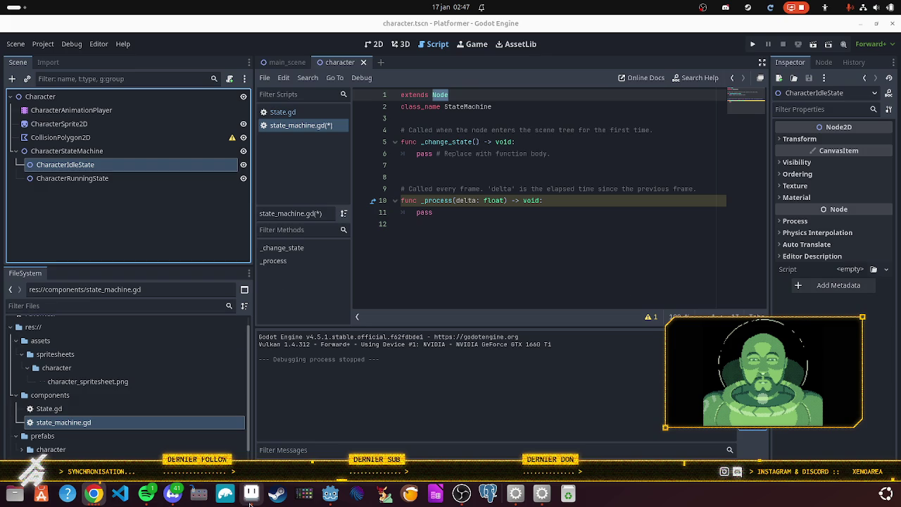
left_click(250, 503)
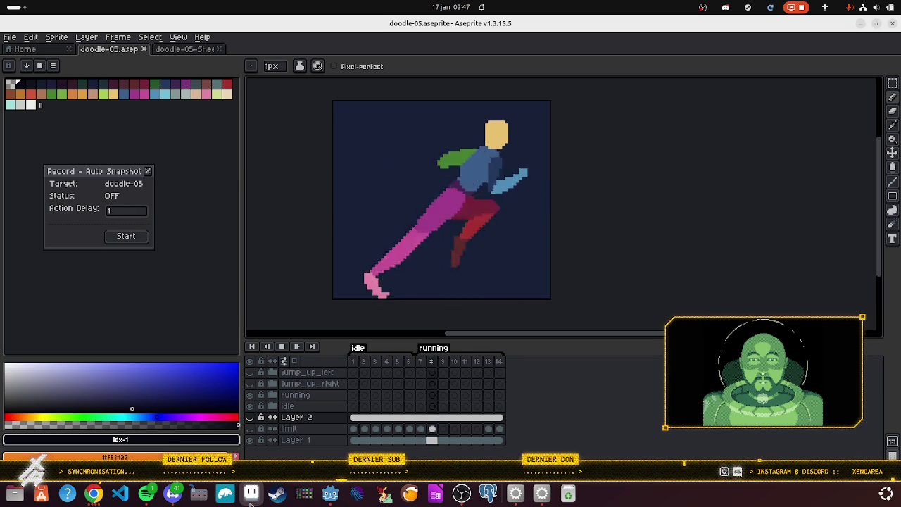
left_click(327, 498)
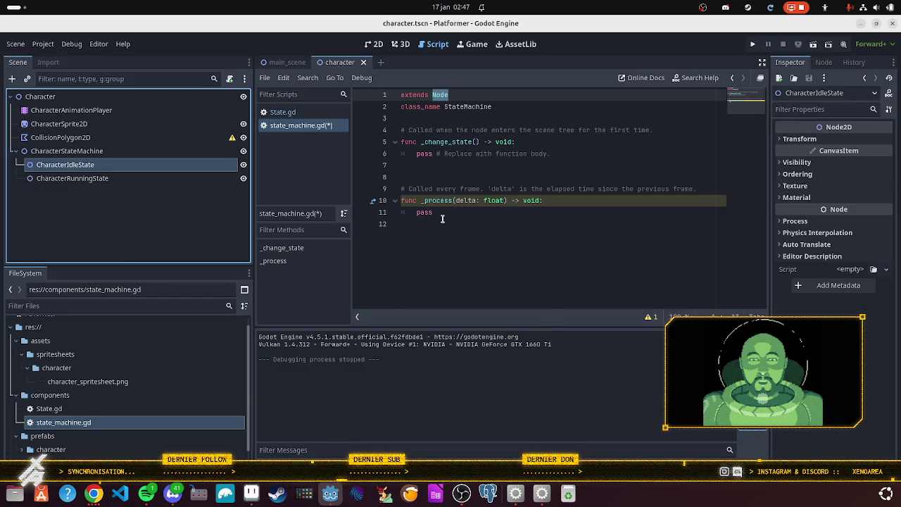
Change the signature to _change_state(state_id: String) and save state_machine.gd.
left_click(477, 146)
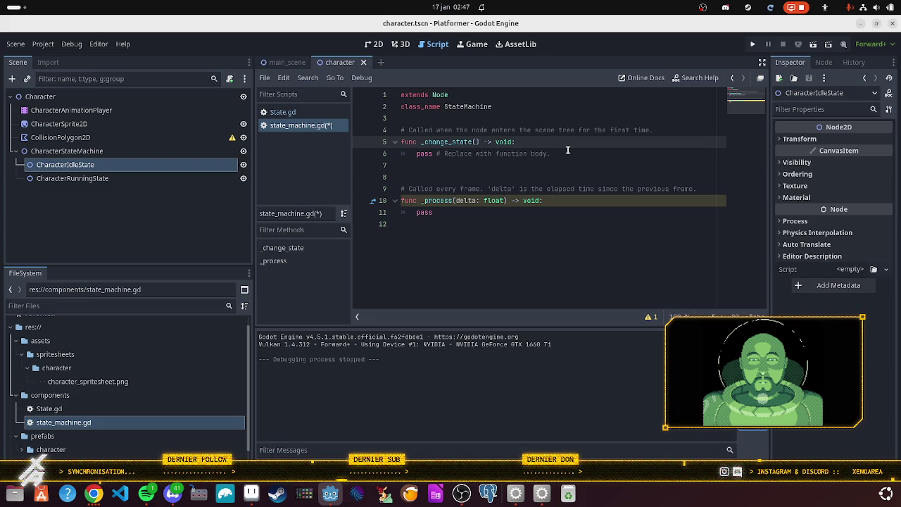
type("state_")
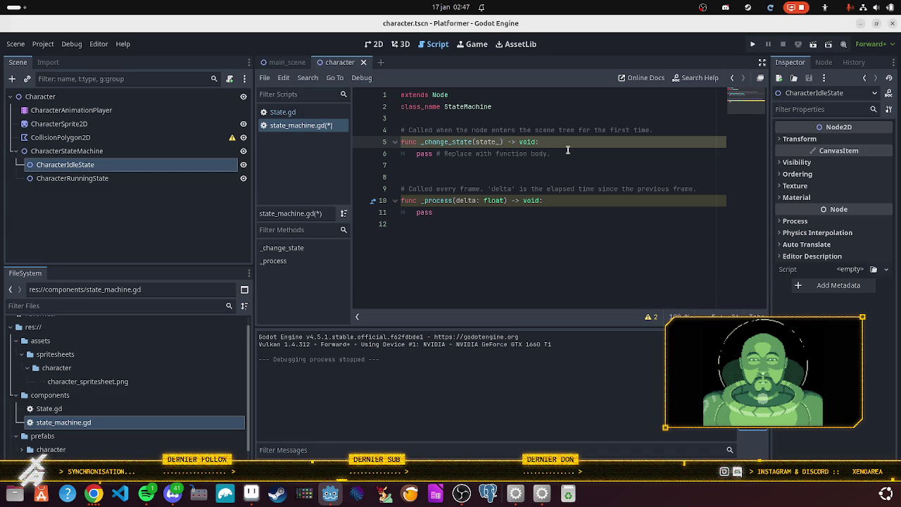
type("id: str")
type("ing")
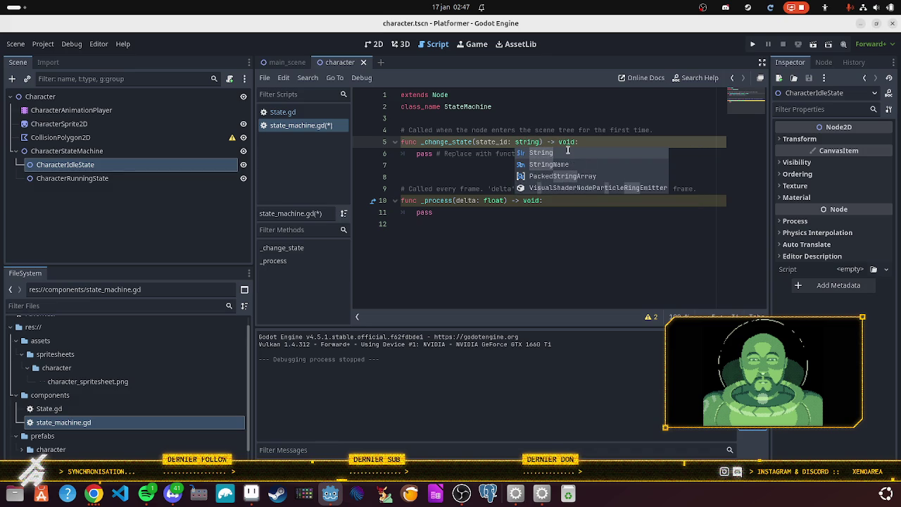
key("Return")
key("ctrl+s")
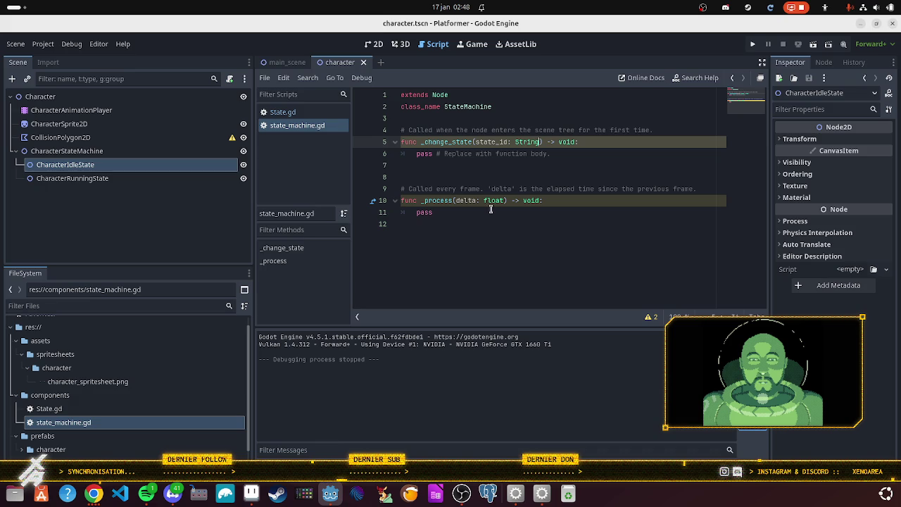
Dismiss the float documentation popup and select the _process function with its comment.
mouse_move(482, 204)
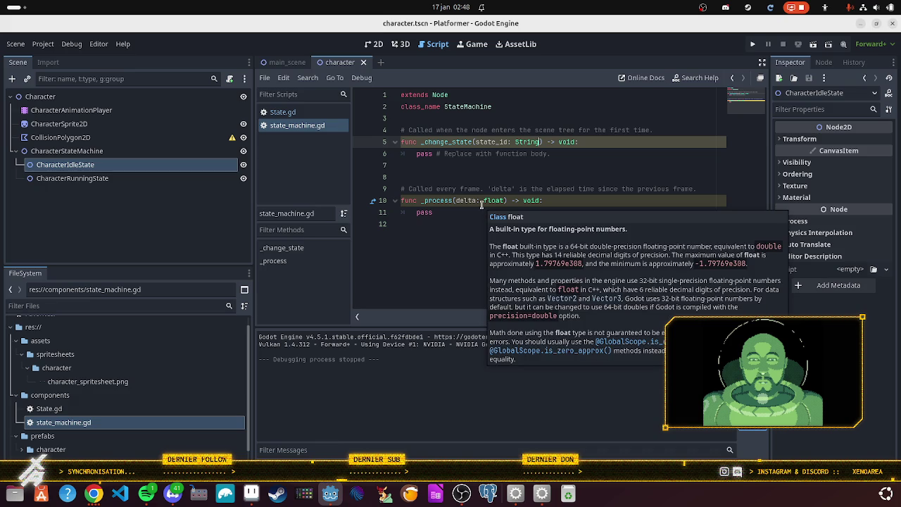
left_click(427, 263)
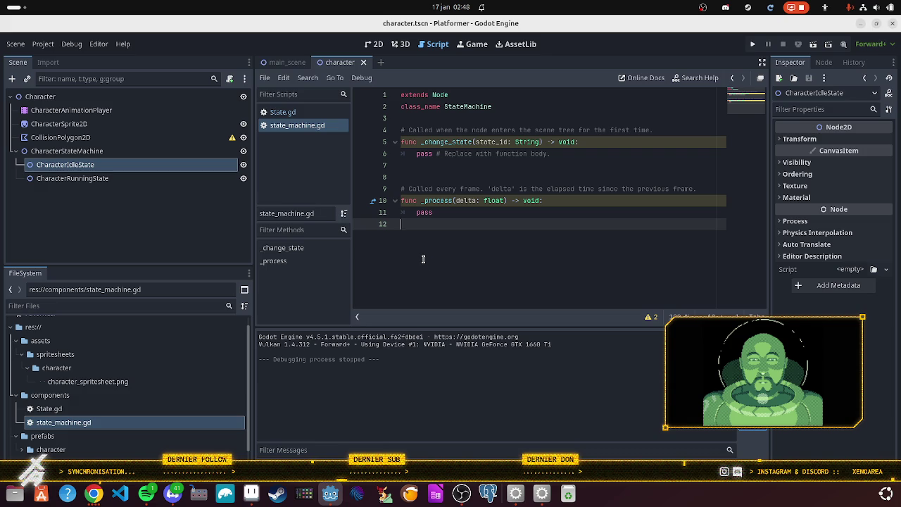
mouse_move(437, 217)
left_mouse_down()
mouse_move(388, 188)
mouse_move(375, 167)
left_mouse_up()
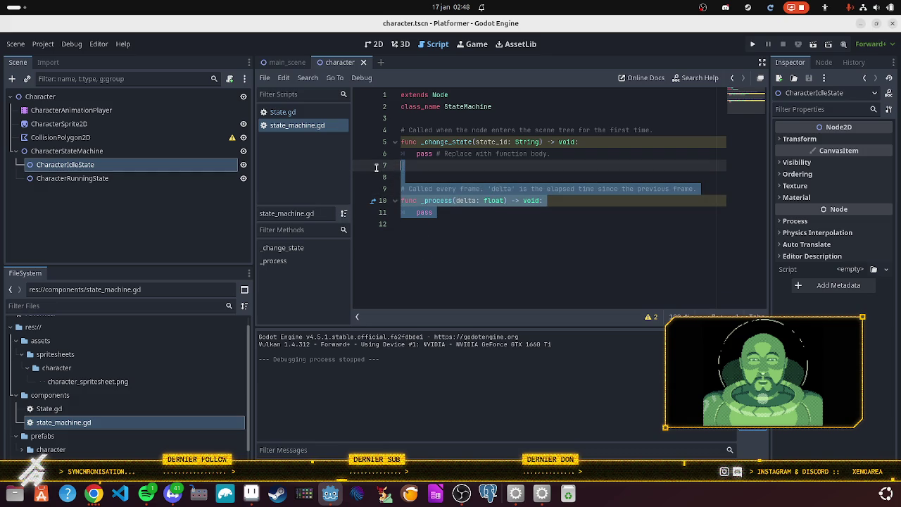
Delete the template comments and the blank line between functions, then save state_machine.gd.
left_click(540, 253)
left_click(699, 186)
triple_click(697, 187)
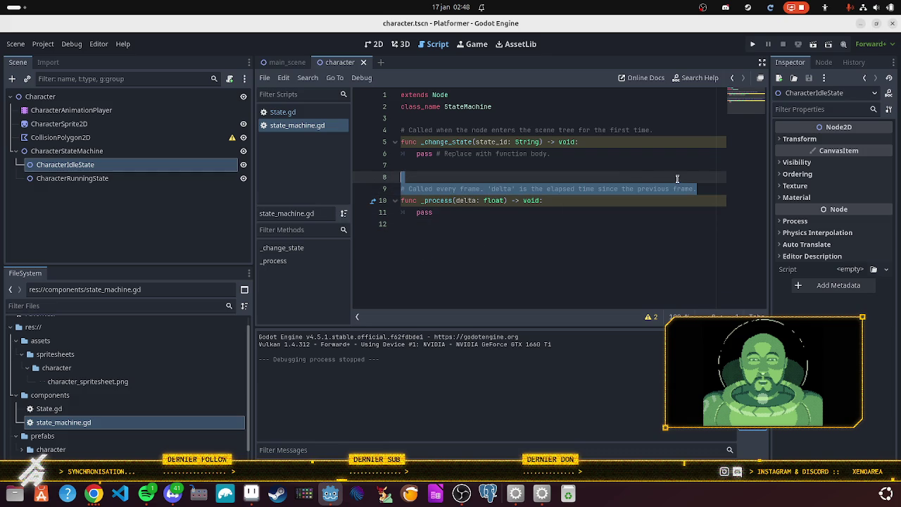
key("BackSpace")
left_click_drag(553, 154, 432, 153)
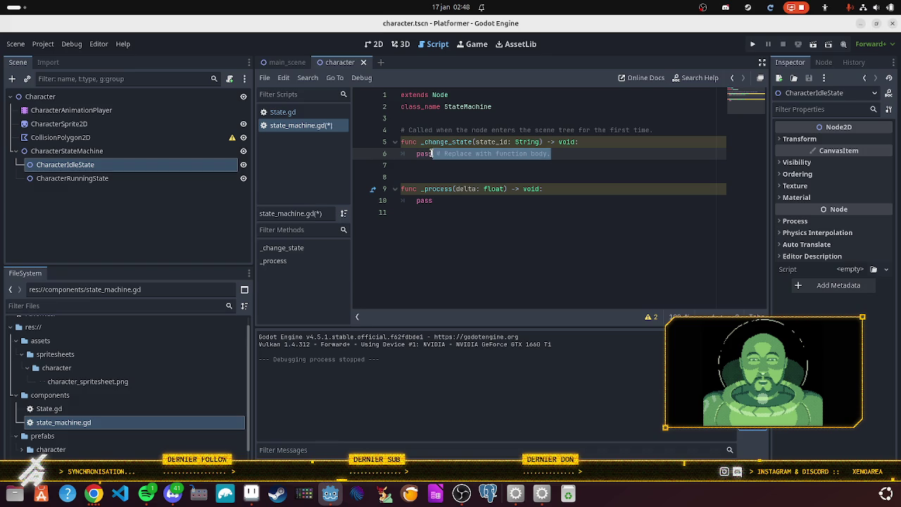
key("BackSpace")
triple_click(670, 130)
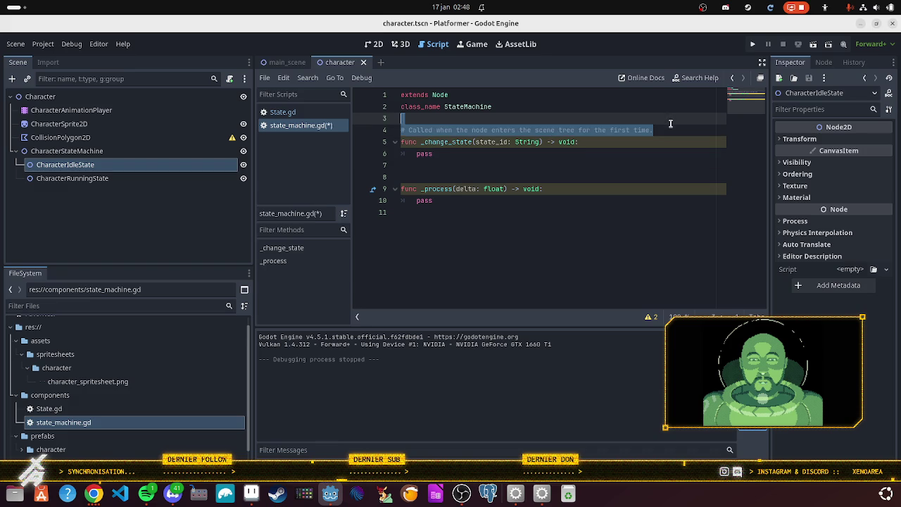
key("BackSpace")
left_click(573, 304)
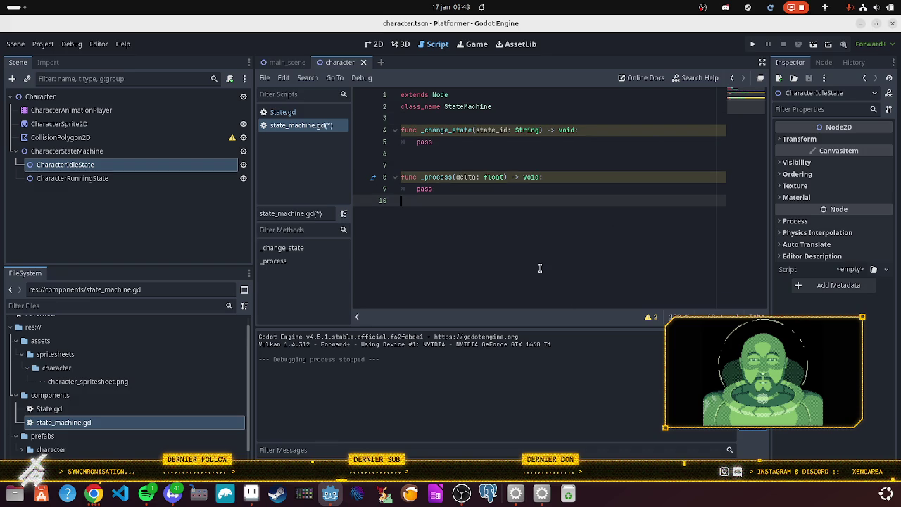
left_click(435, 169)
key("BackSpace")
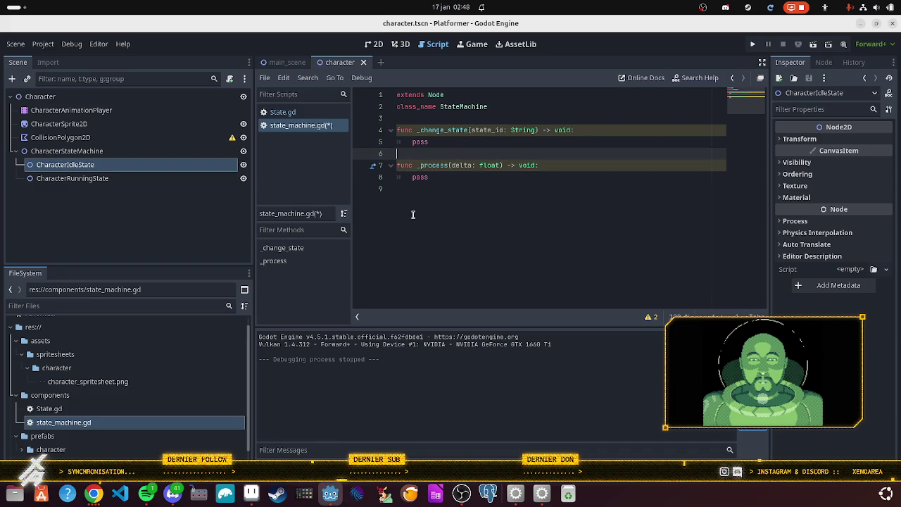
key("ctrl+s")
Add a _physics_process(delta: float) stub containing pass before _process and save.
key("Return")
key("Return")
key("Up")
type("func _proce")
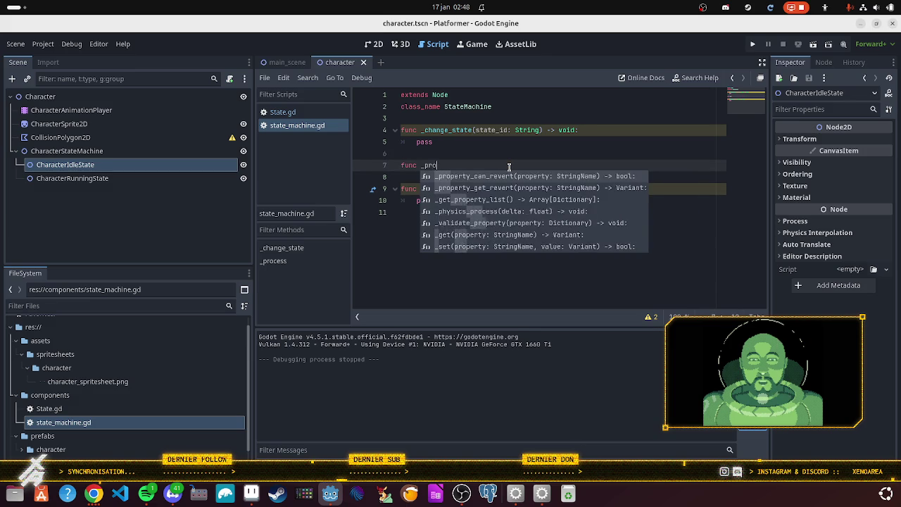
key("Return")
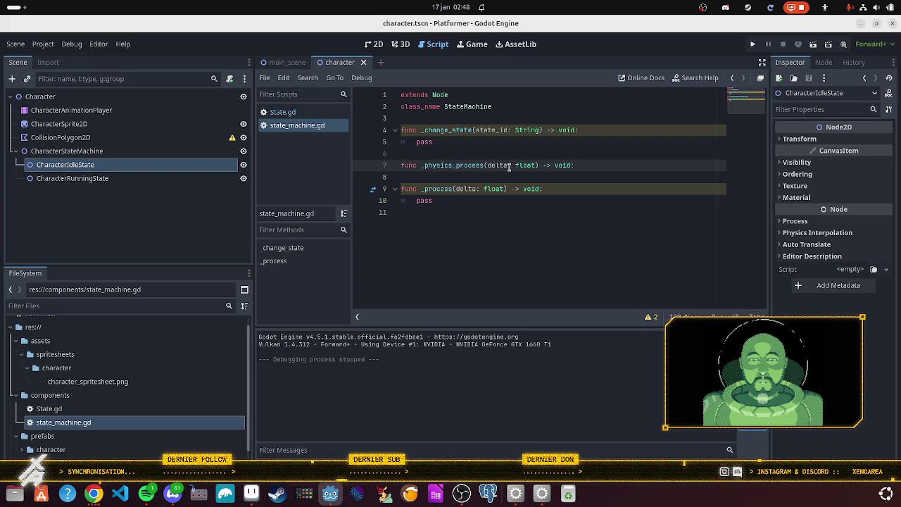
key("Return")
type("pass")
key("ctrl+s")
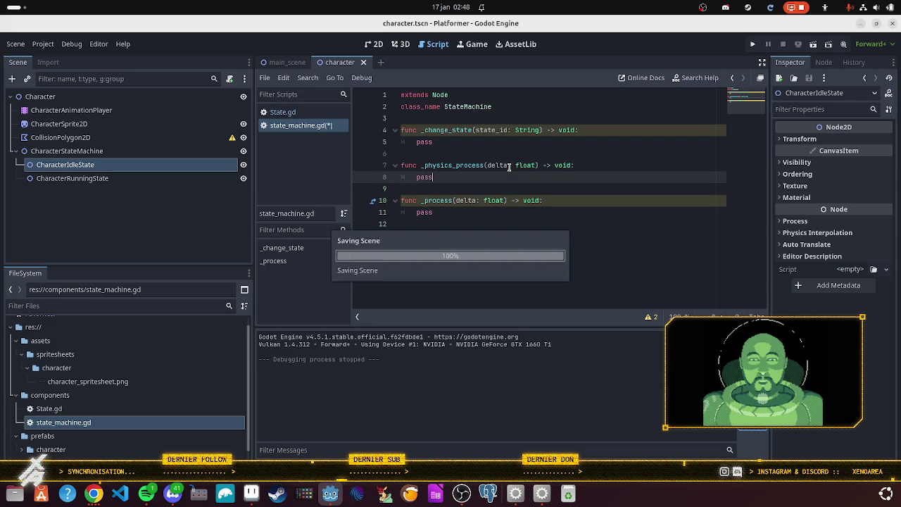
left_click_drag(451, 176, 400, 165)
key("ctrl+c")
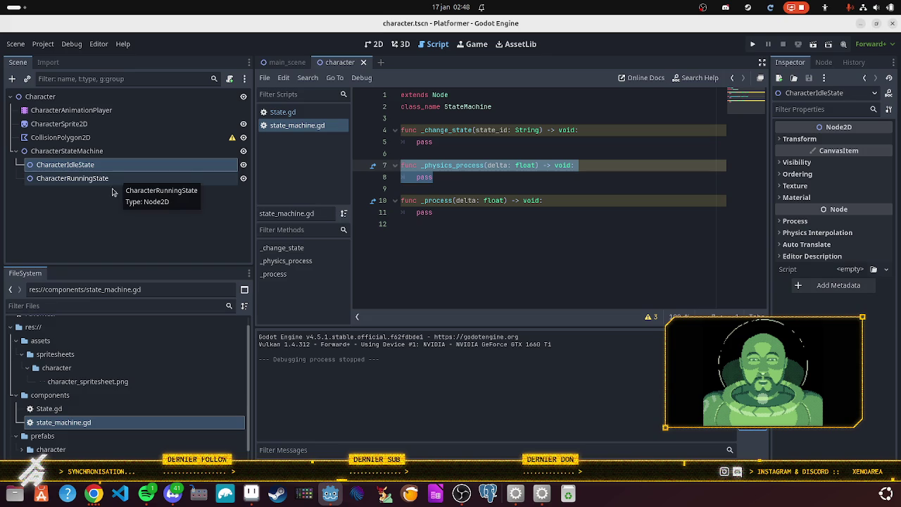
Select the CharacterRunningState and CharacterIdleState nodes, cancel a rename, and open State.gd.
double_click(96, 179)
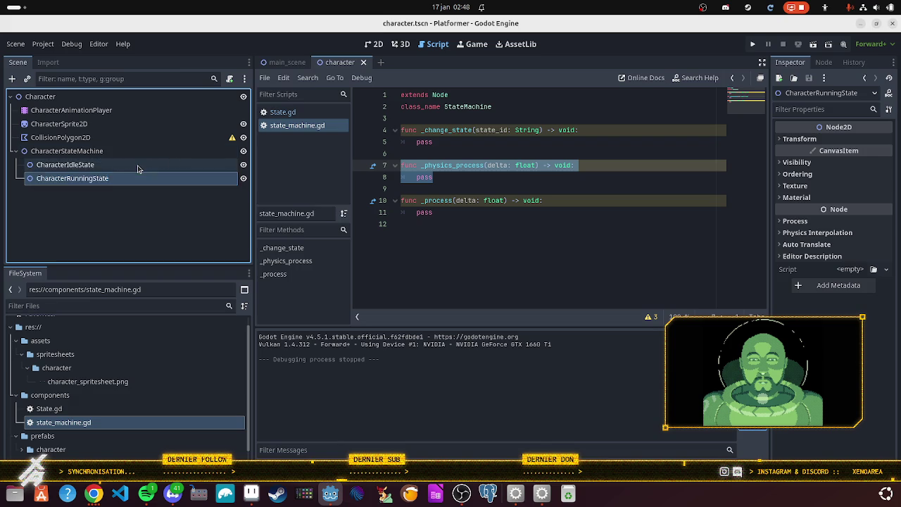
left_click(138, 168)
double_click(136, 176)
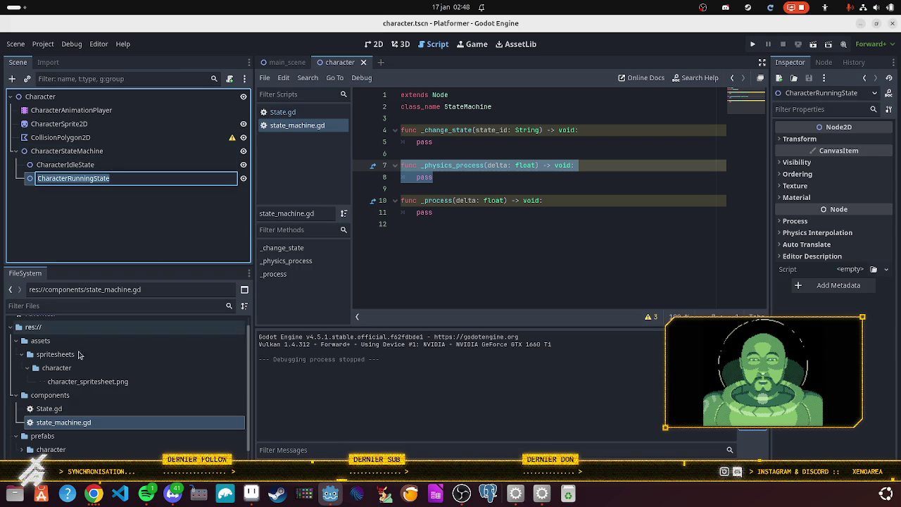
left_click(87, 422)
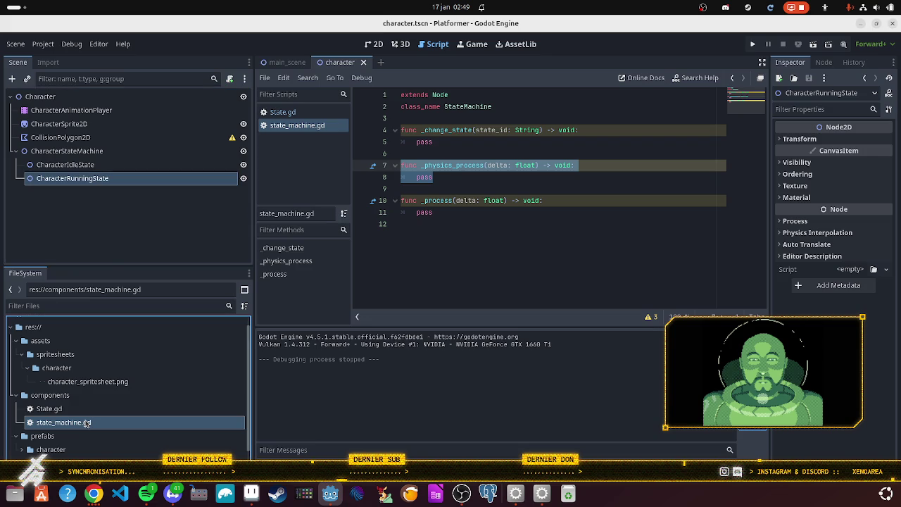
double_click(48, 408)
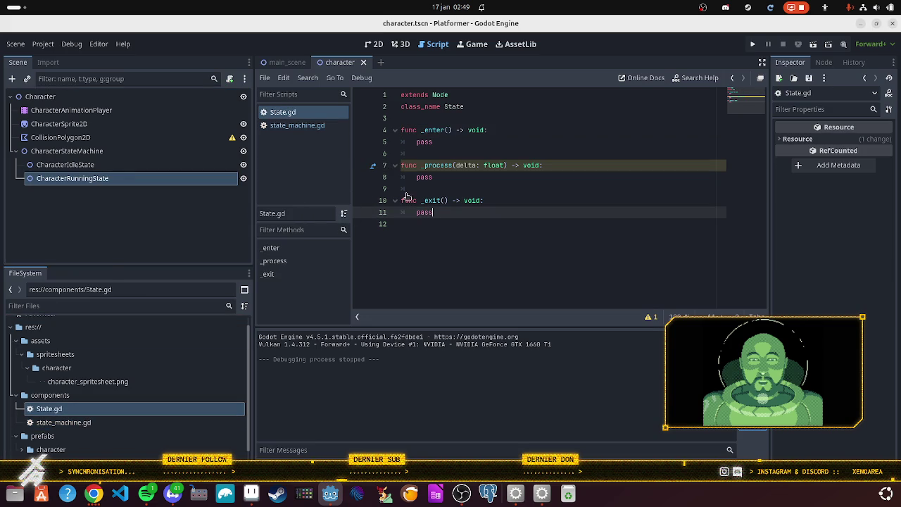
In State.gd, paste a _physics_process(delta: float) -> void stub after _enter.
left_click(472, 153)
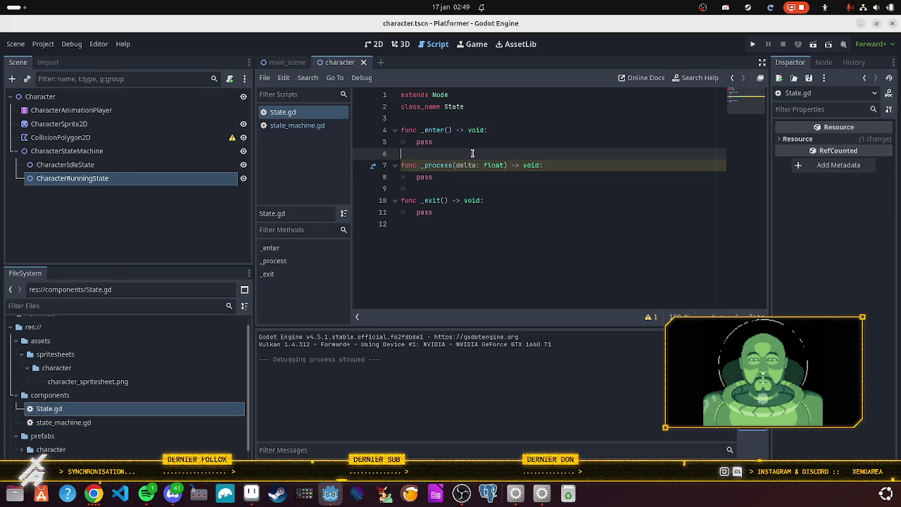
key("Return")
key("ctrl+v")
key("Return")
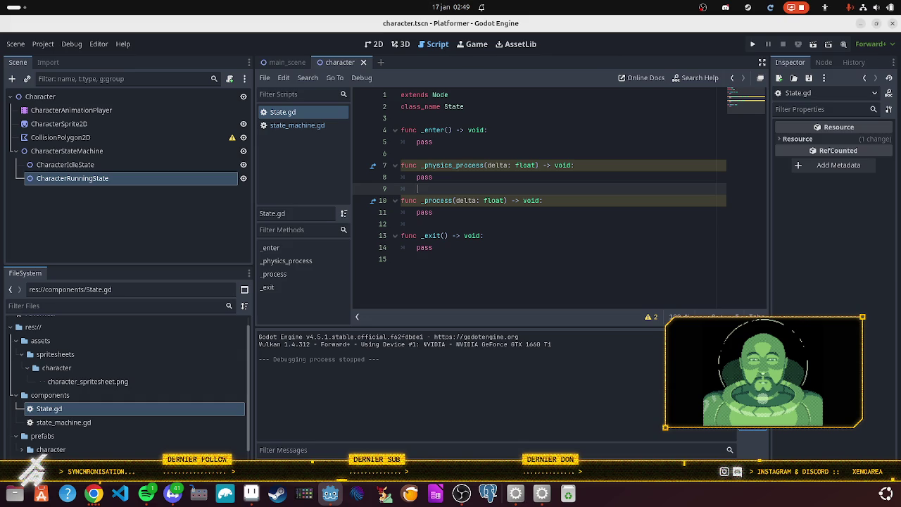
key("alt+Tab")
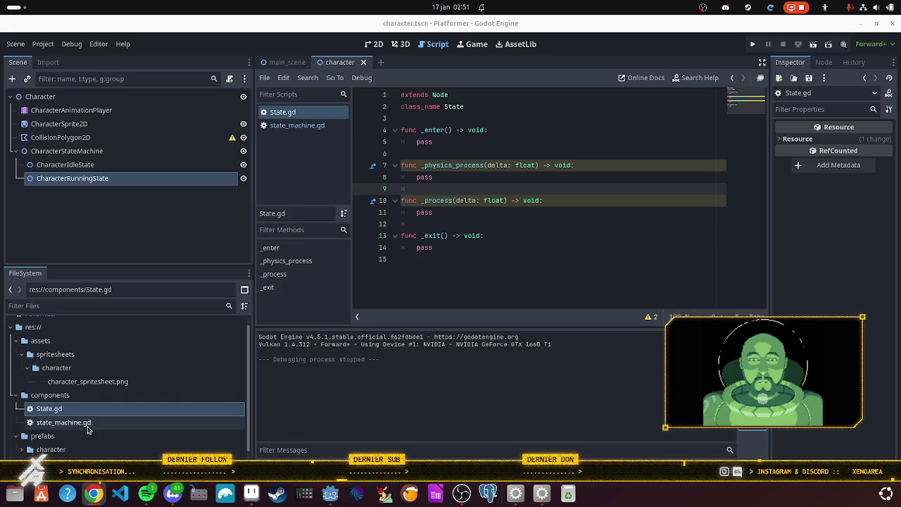
Back in Godot, reopen state_machine.gd from the FileSystem dock and clear the selection.
left_click(504, 269)
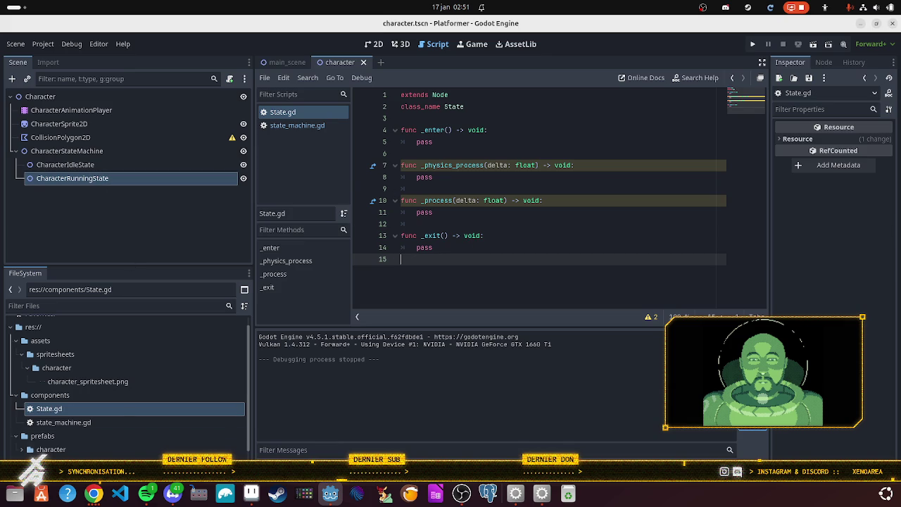
left_click(119, 423)
left_click(124, 412)
left_click(125, 426)
left_click(448, 225)
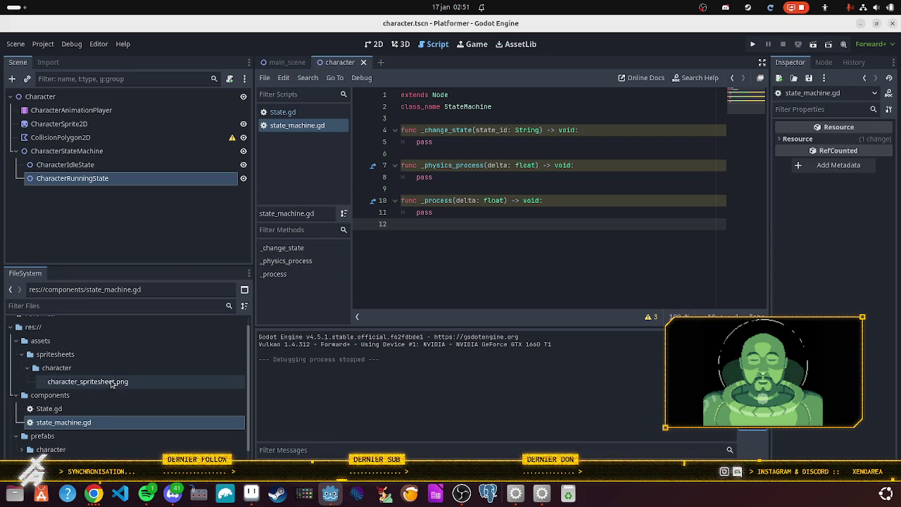
Attach a new prefabs/character/character_state_machine.gd script to the CharacterStateMachine node.
left_click(98, 150)
left_click(98, 151)
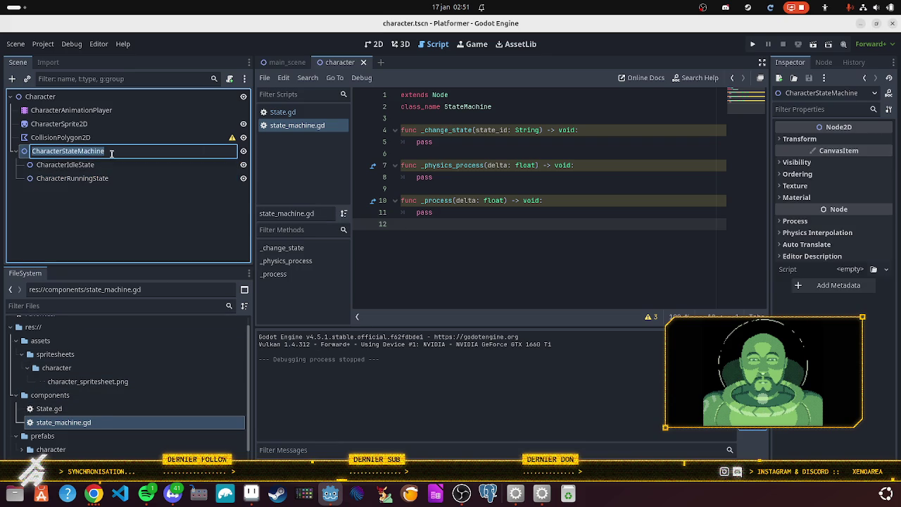
left_click(459, 96)
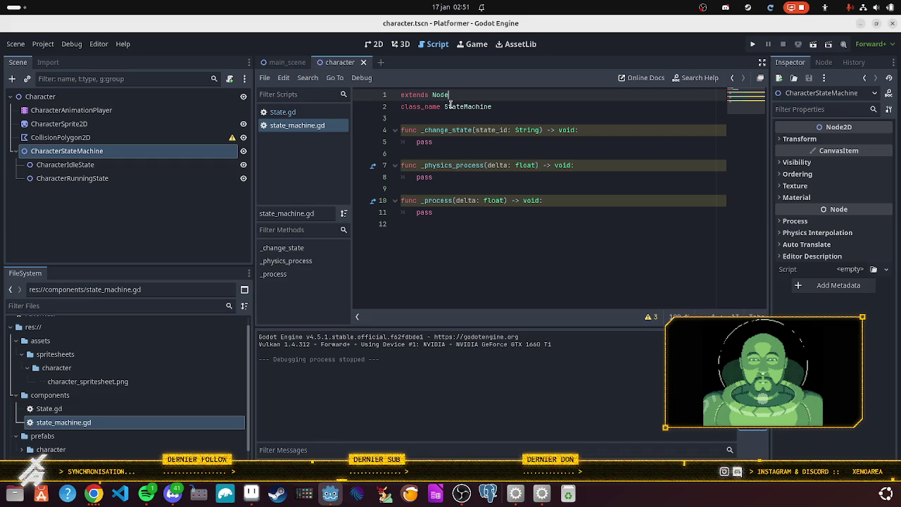
left_click(51, 151)
right_click(51, 151)
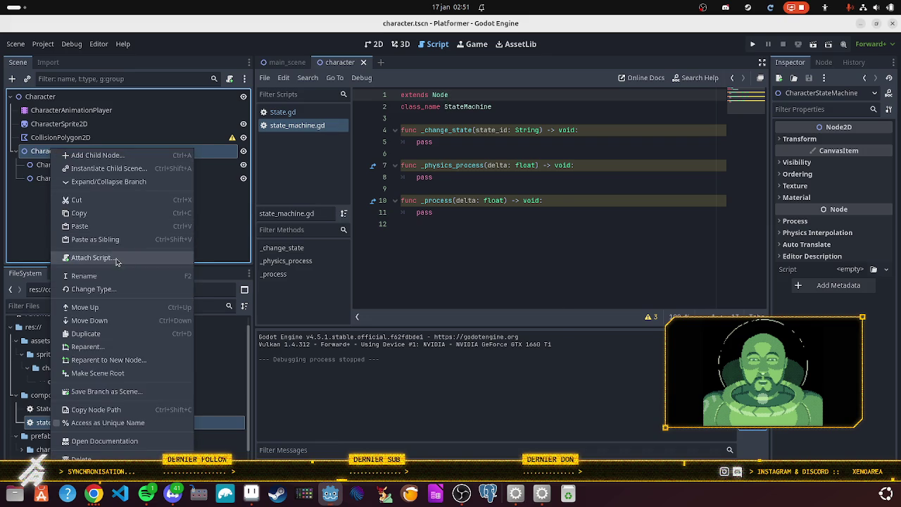
left_click(119, 257)
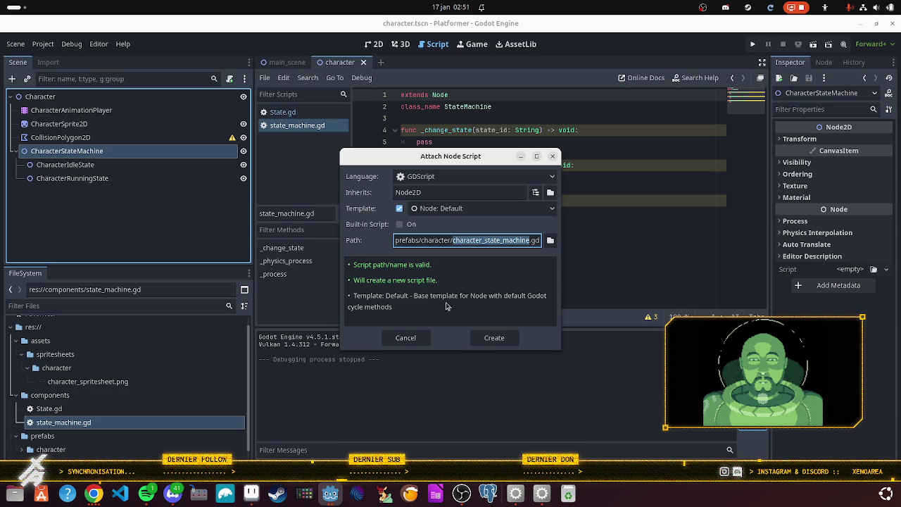
left_click(496, 341)
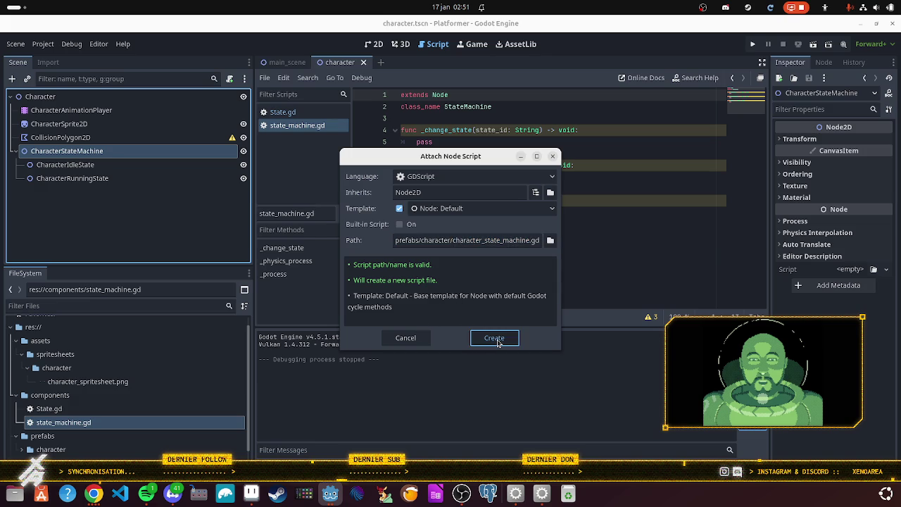
double_click(443, 97)
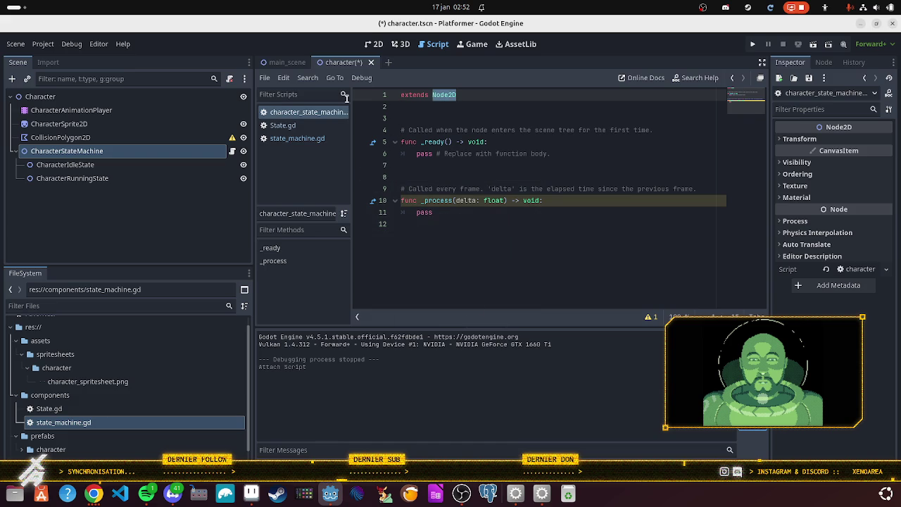
Make the new script extend StateMachine, then select lines 3–11 of StateMachine's function stubs.
type("State")
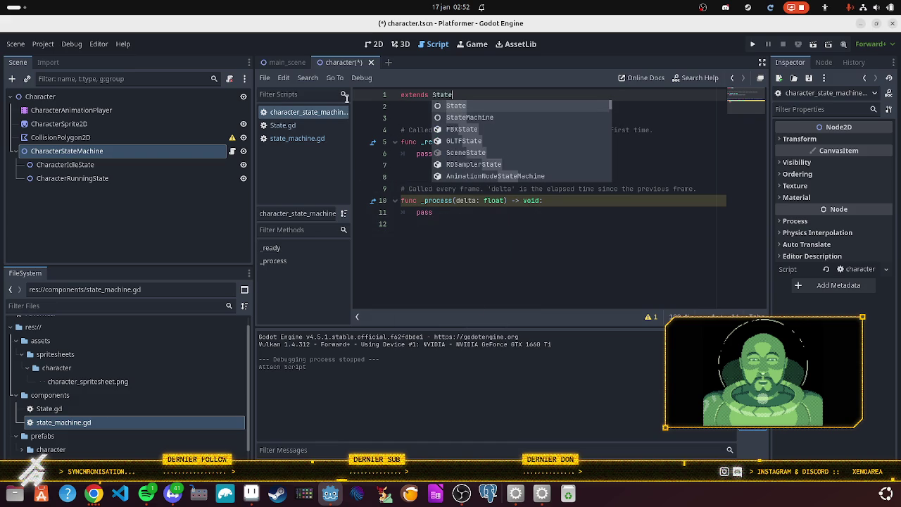
key("Down")
key("Return")
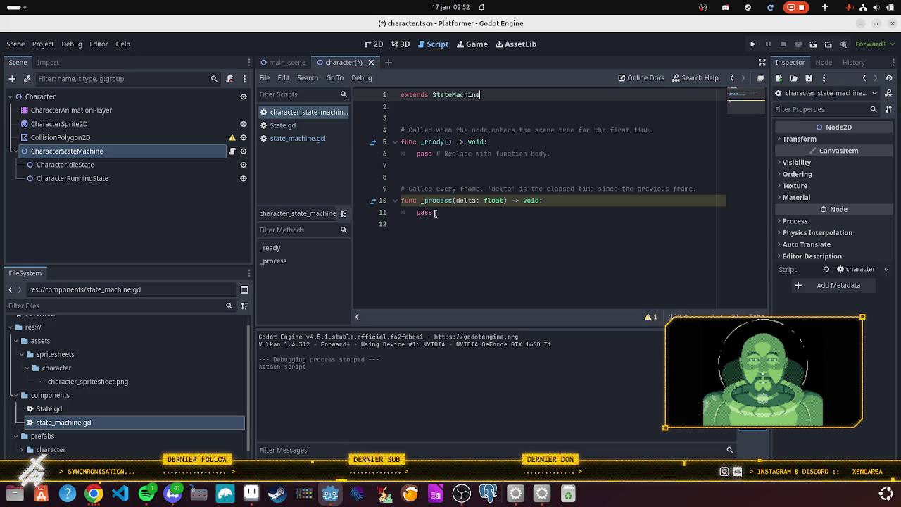
left_click(452, 212)
left_click(479, 94, "ctrl")
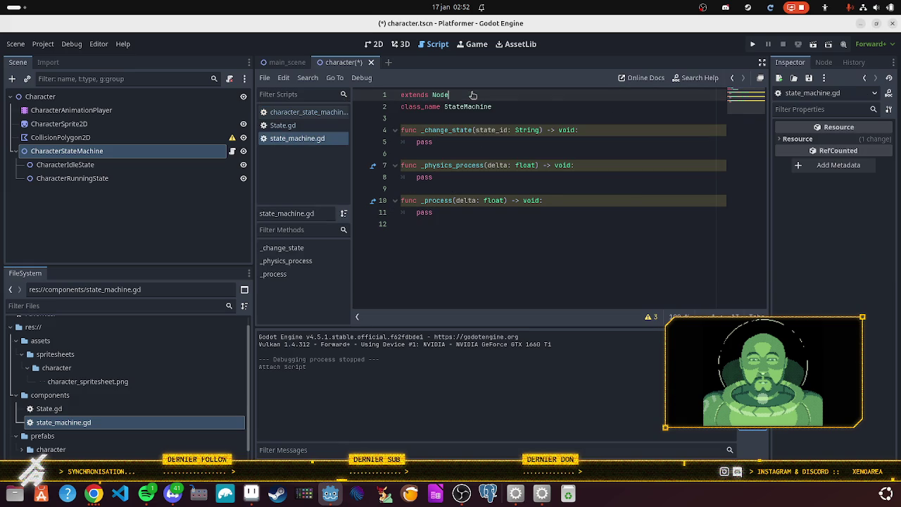
left_click(490, 239)
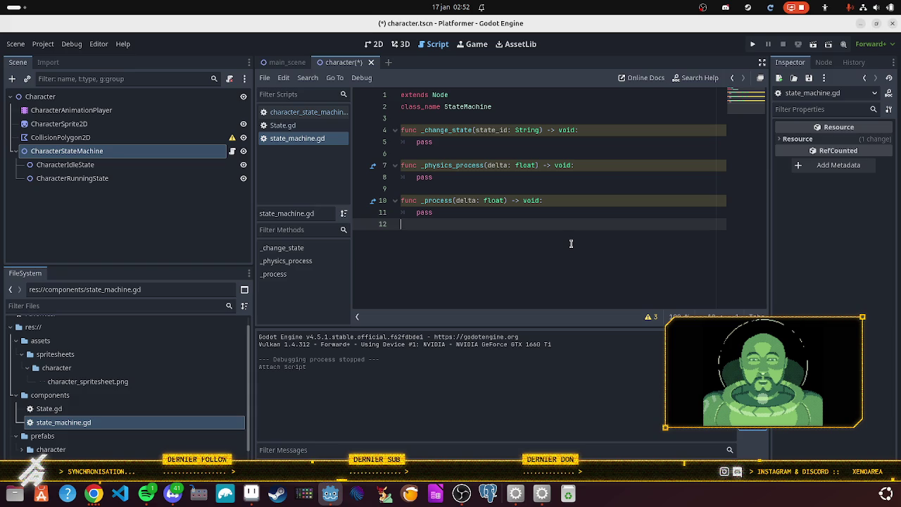
mouse_move(521, 214)
left_mouse_down()
mouse_move(398, 138)
mouse_move(393, 120)
left_mouse_up()
key("ctrl+c")
key("ctrl+s")
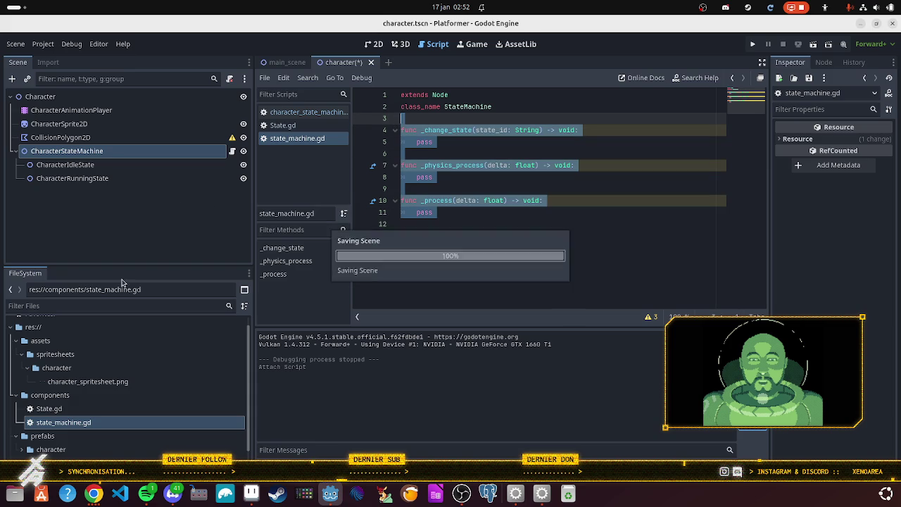
Paste the StateMachine function stubs over the template code in character_state_machine.gd.
left_click(232, 151)
mouse_move(489, 244)
left_mouse_down()
mouse_move(367, 160)
mouse_move(346, 117)
left_mouse_up()
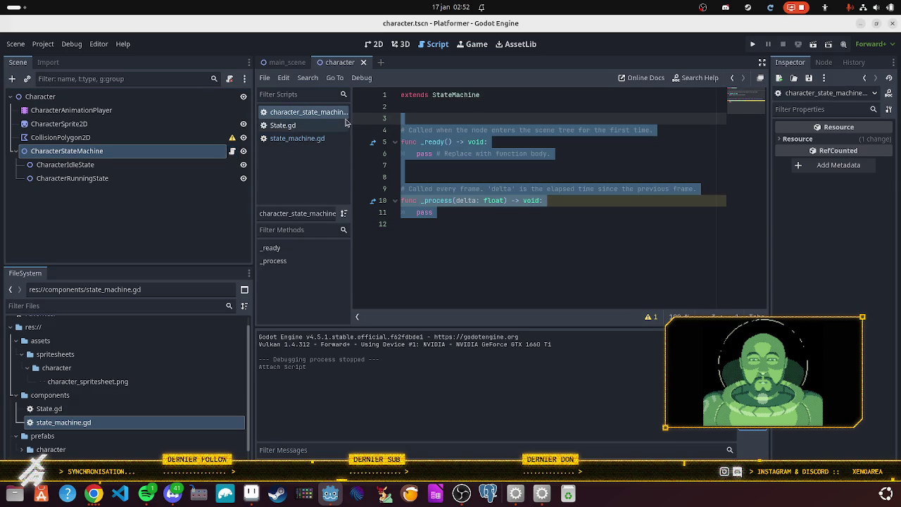
key("ctrl+v")
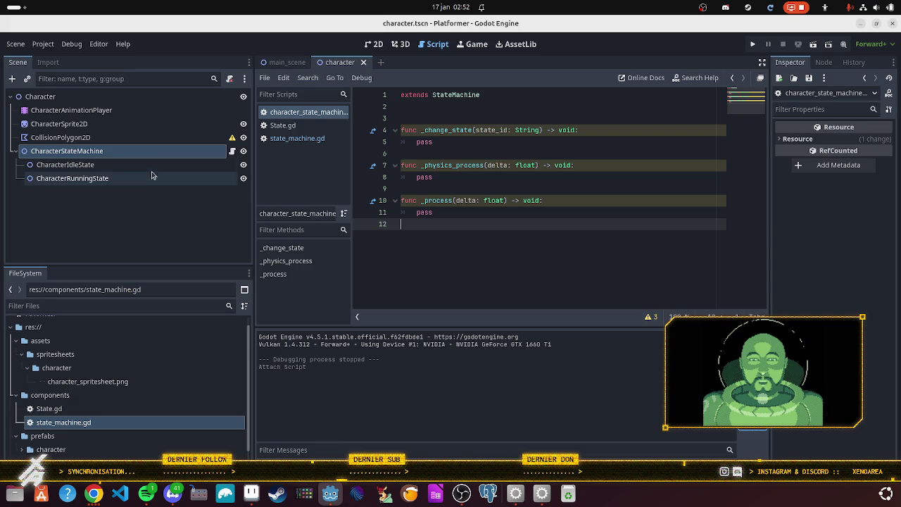
left_click(178, 165)
right_click(178, 164)
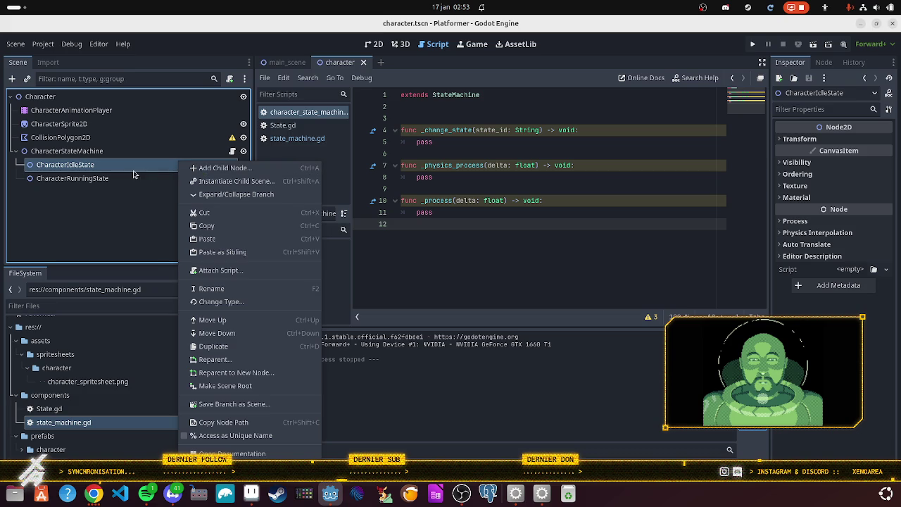
Attach character_idle_state.gd and character_running_state.gd to their state nodes, then open state_machine.gd.
left_click(218, 271)
left_click(494, 333)
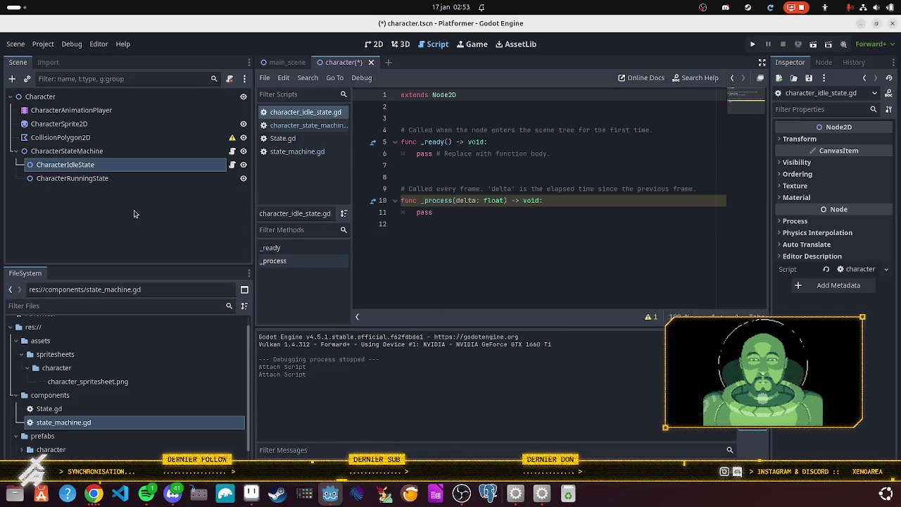
left_click(94, 184)
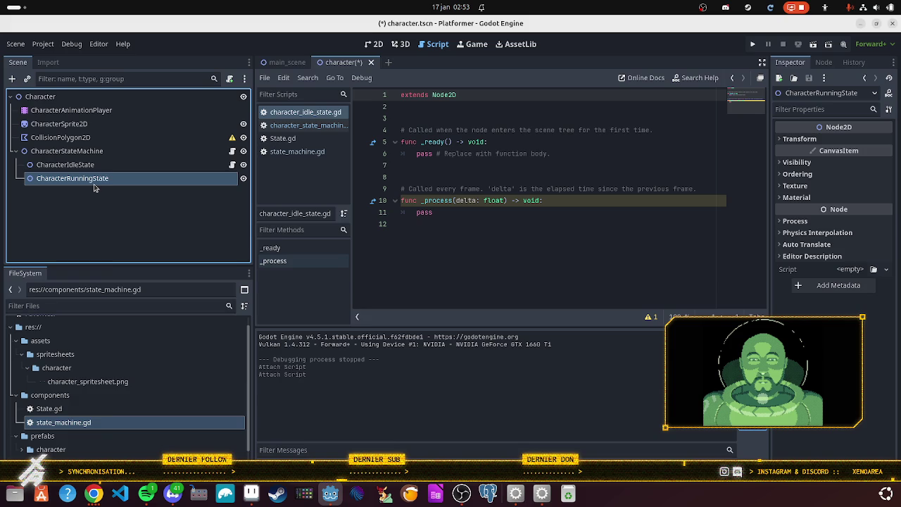
right_click(94, 184)
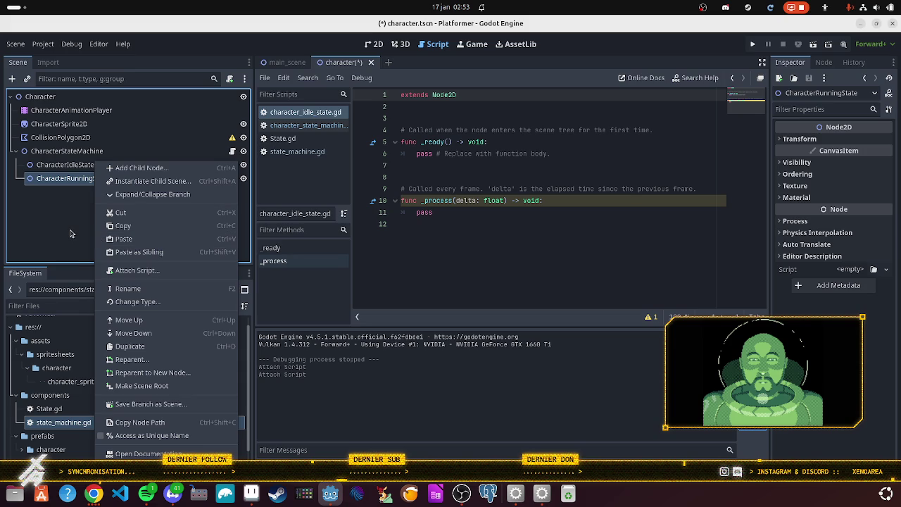
left_click(124, 272)
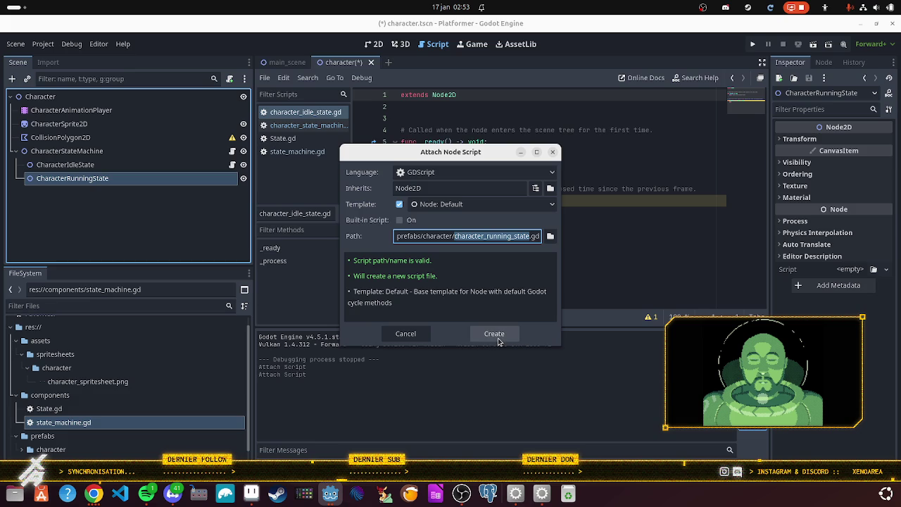
left_click(497, 337)
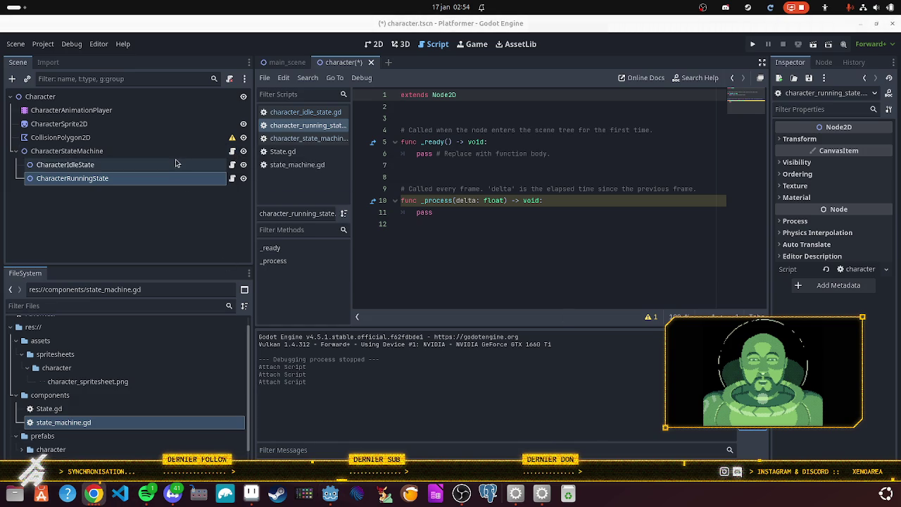
double_click(138, 424)
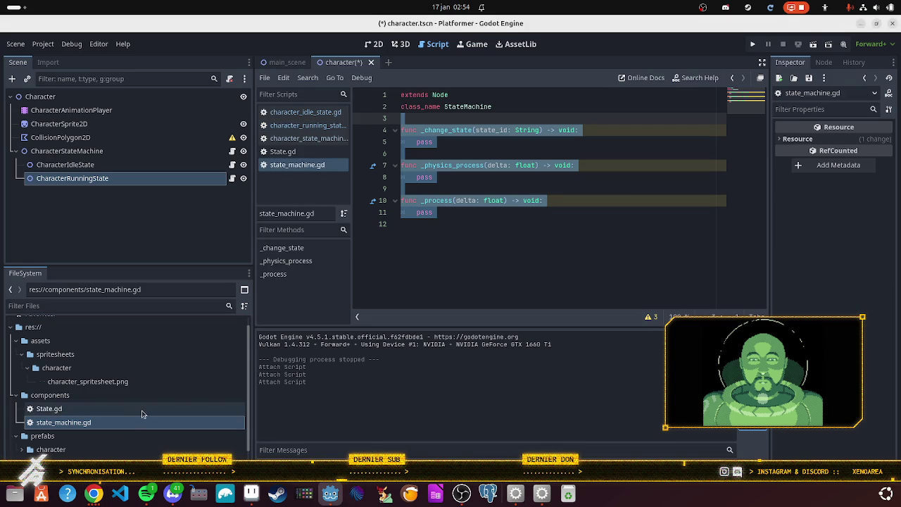
left_click(474, 222)
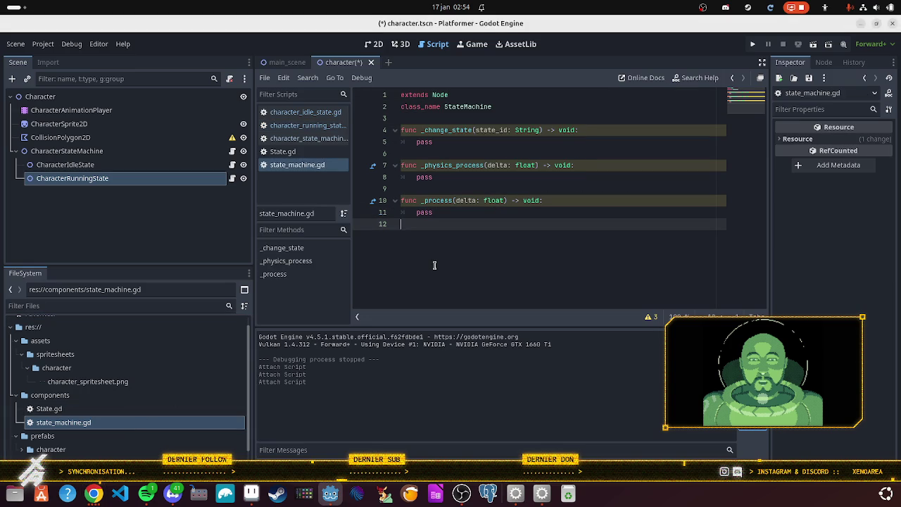
Bring up the State design pattern docs in Chrome and scroll to the idle_state.gd example.
left_click(93, 495)
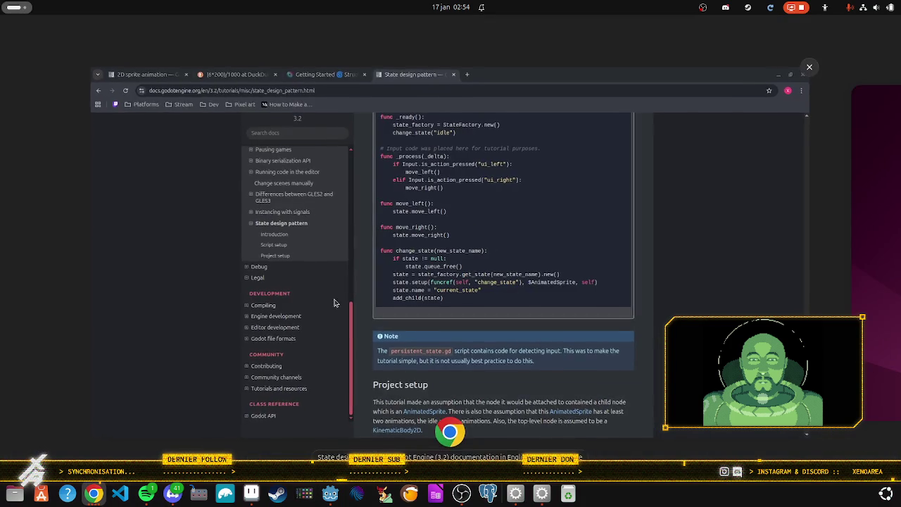
scroll(470, 237, "up", 2)
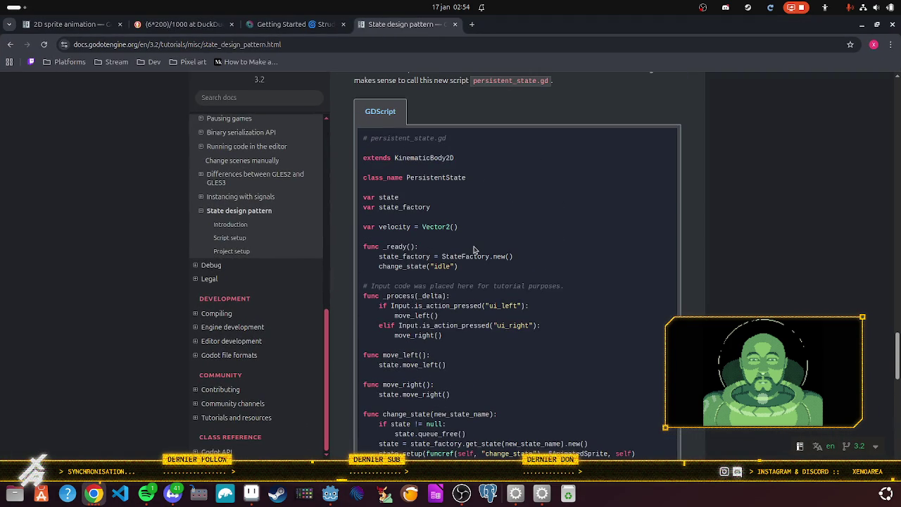
scroll(473, 251, "down", 5)
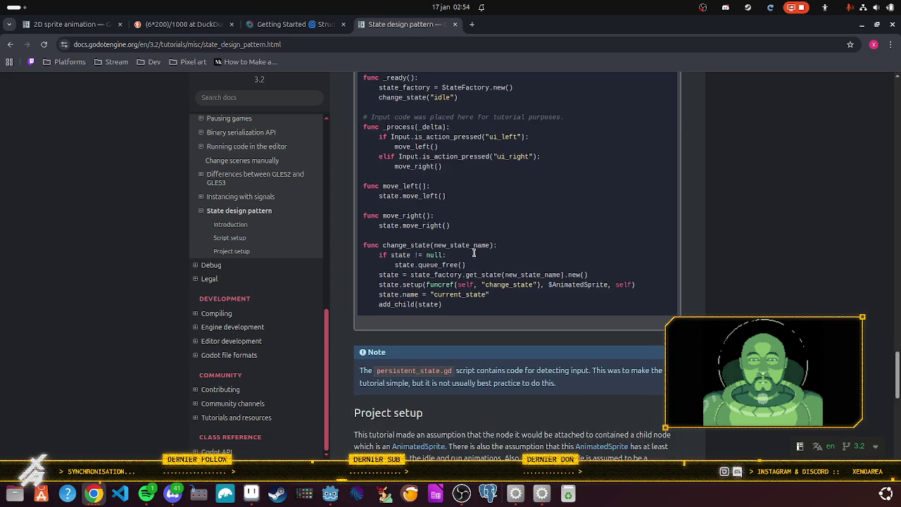
scroll(474, 251, "down", 6)
scroll(473, 251, "up", 5)
scroll(472, 252, "down", 6)
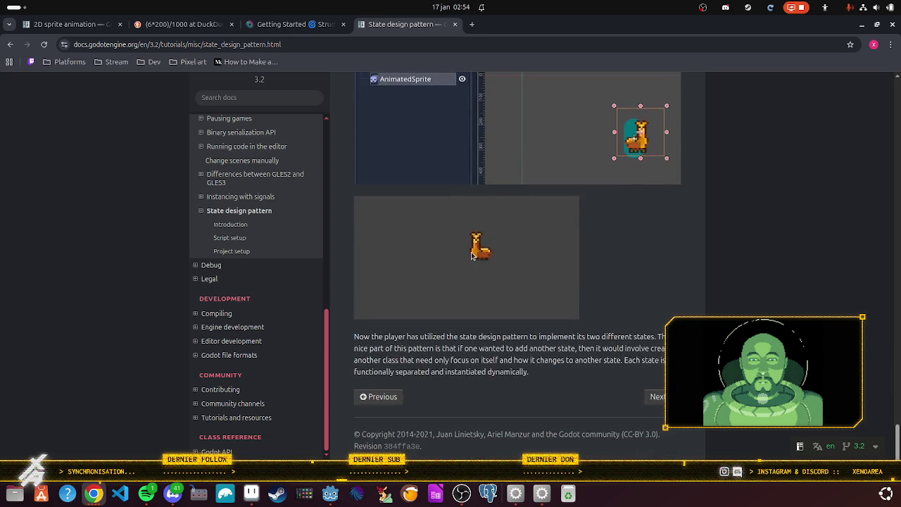
scroll(468, 251, "up", 8)
scroll(466, 251, "up", 10)
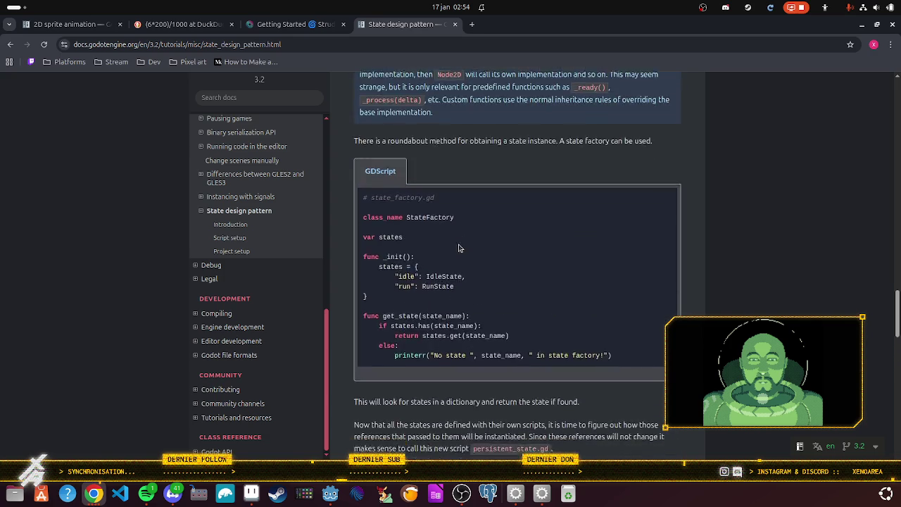
scroll(457, 255, "up", 10)
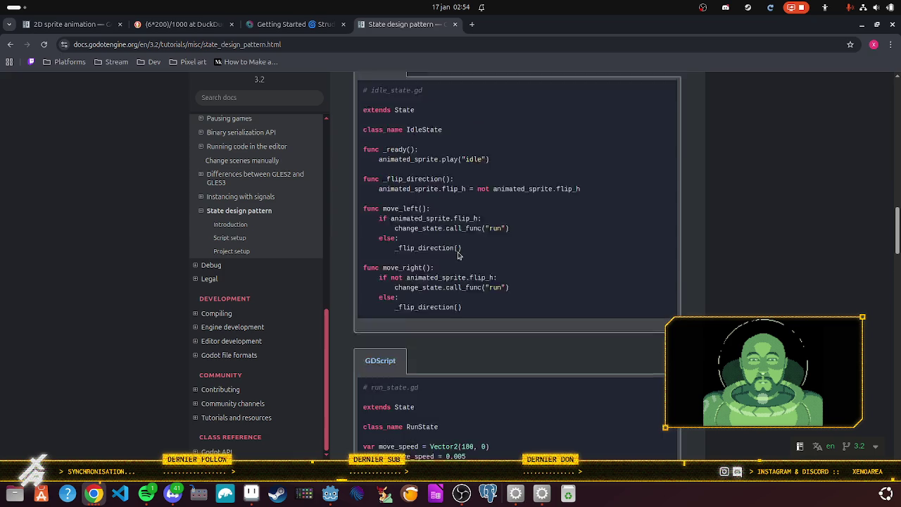
scroll(454, 255, "up", 15)
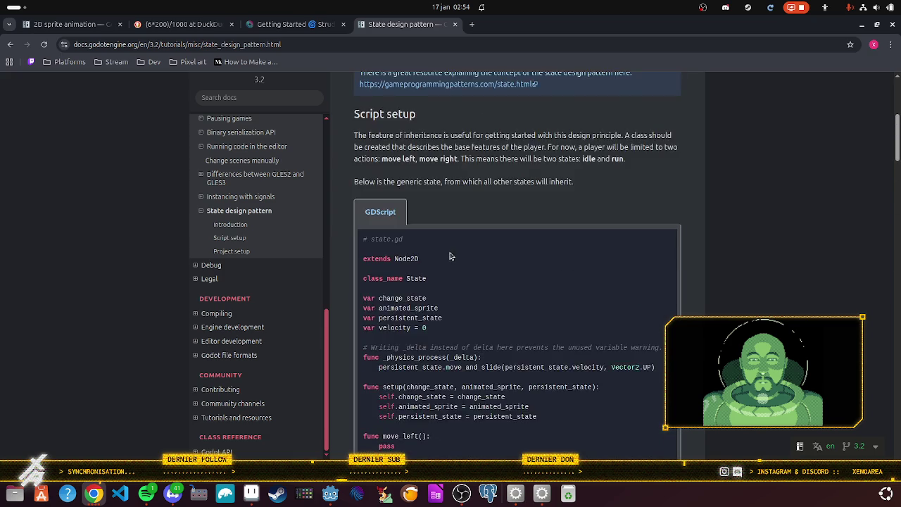
scroll(444, 256, "down", 6)
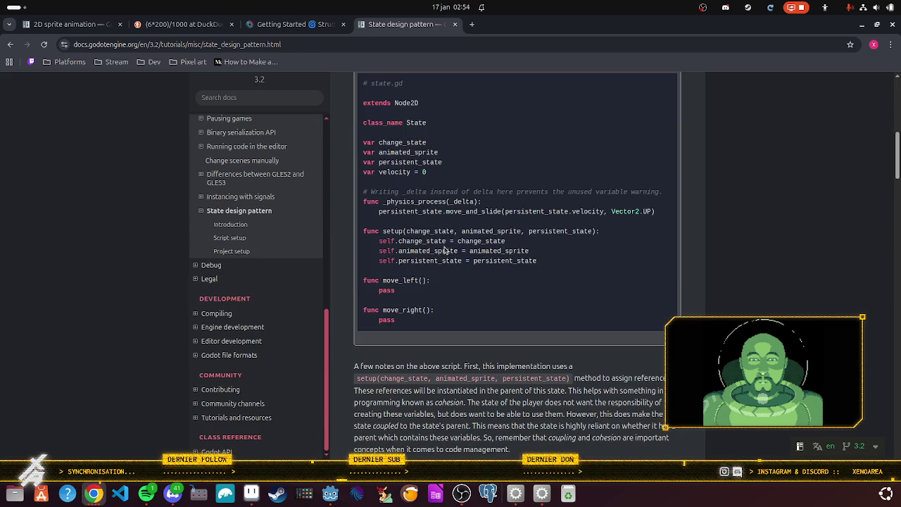
scroll(442, 242, "down", 5)
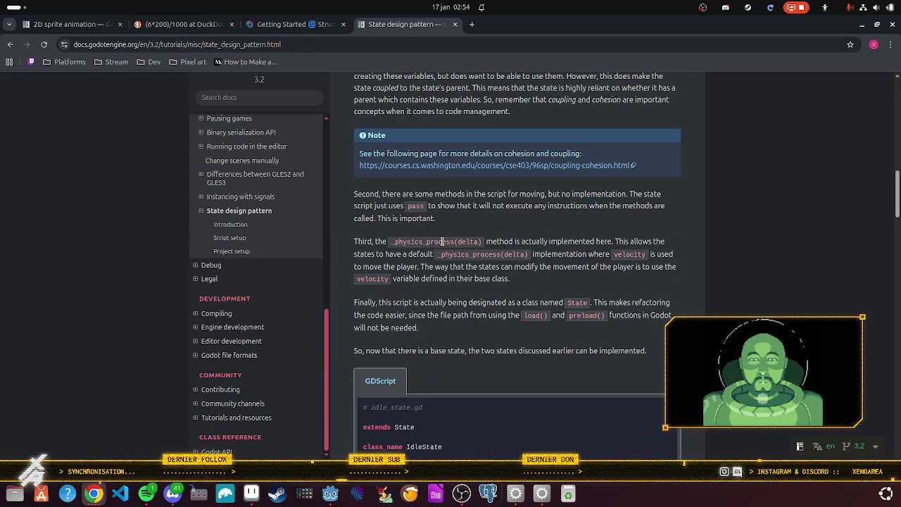
scroll(442, 242, "down", 3)
scroll(438, 240, "down", 1)
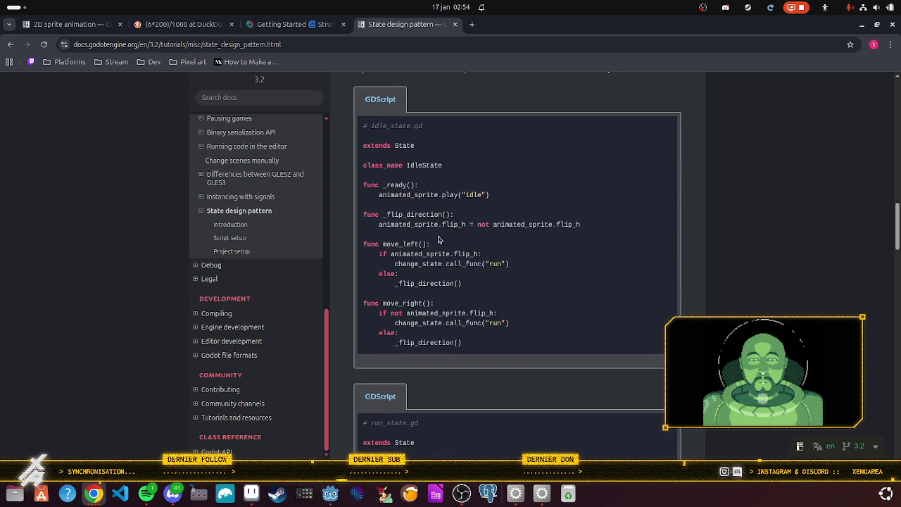
scroll(438, 240, "down", 1)
scroll(438, 240, "down", 2)
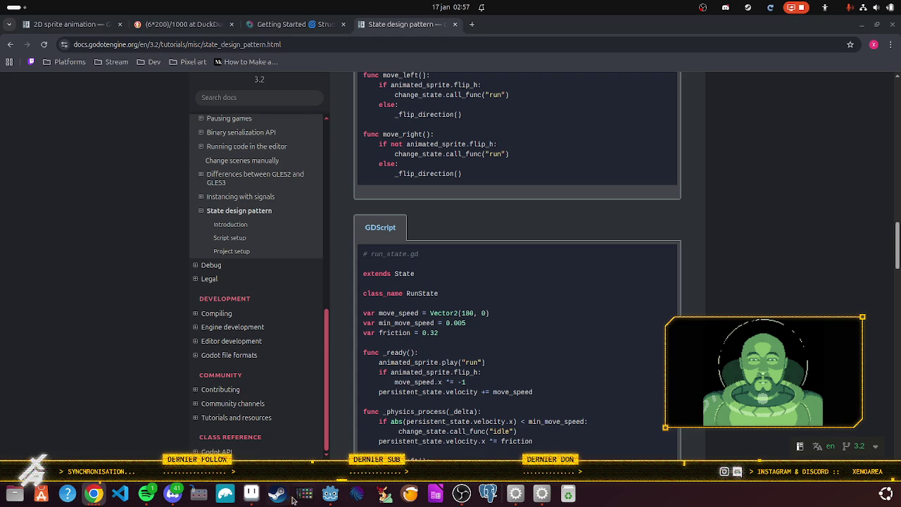
Add a _ready() -> void function above _change_state in character_state_machine.gd.
left_click(328, 494)
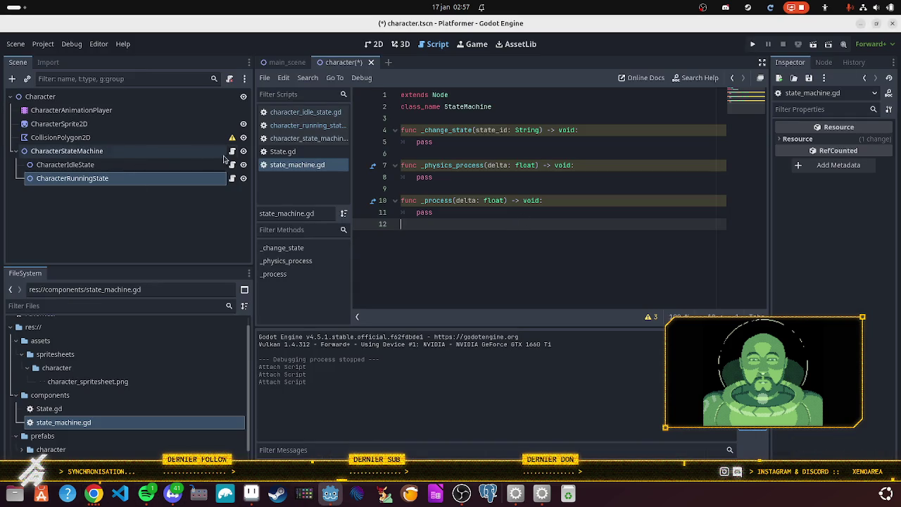
left_click(232, 152)
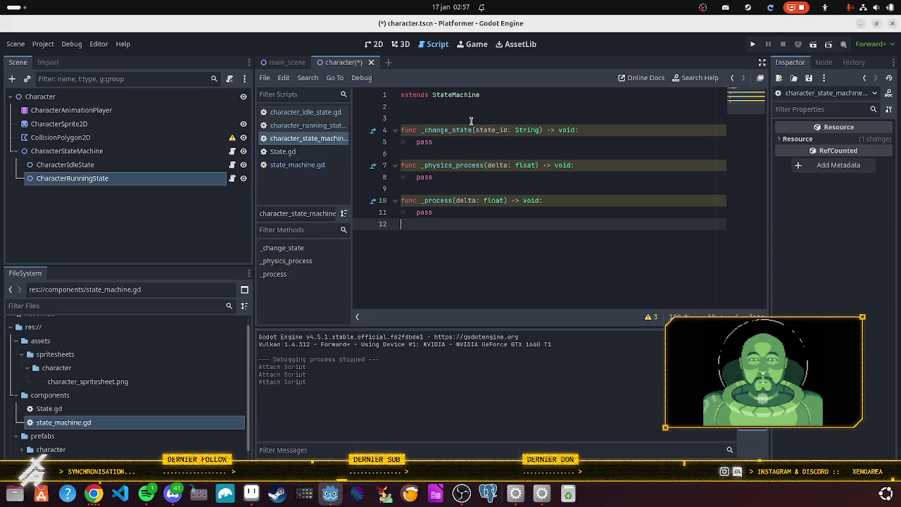
left_click(123, 180)
left_click(515, 117)
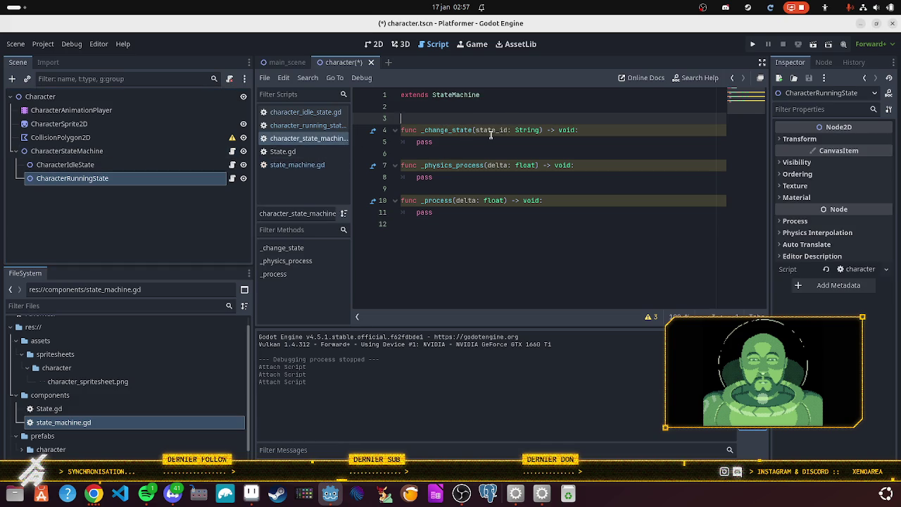
key("Return")
key("Return")
key("Up")
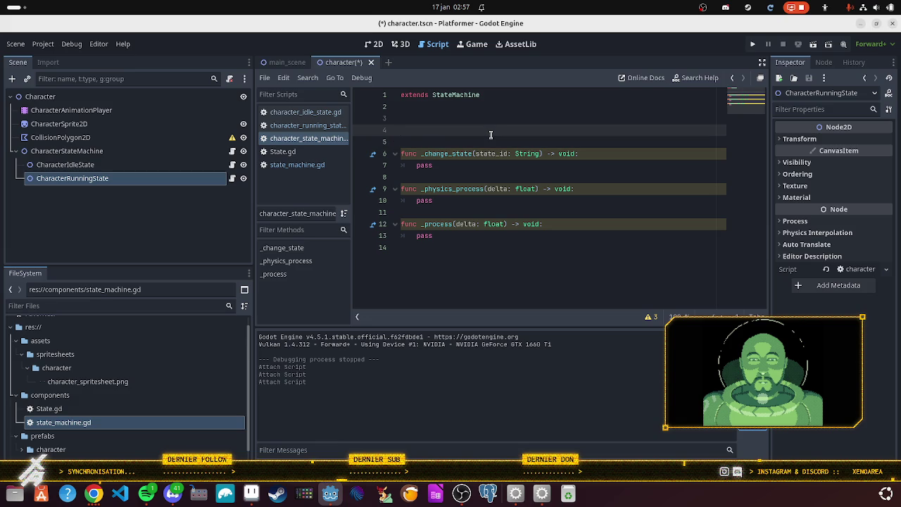
type("func _r")
type("ead")
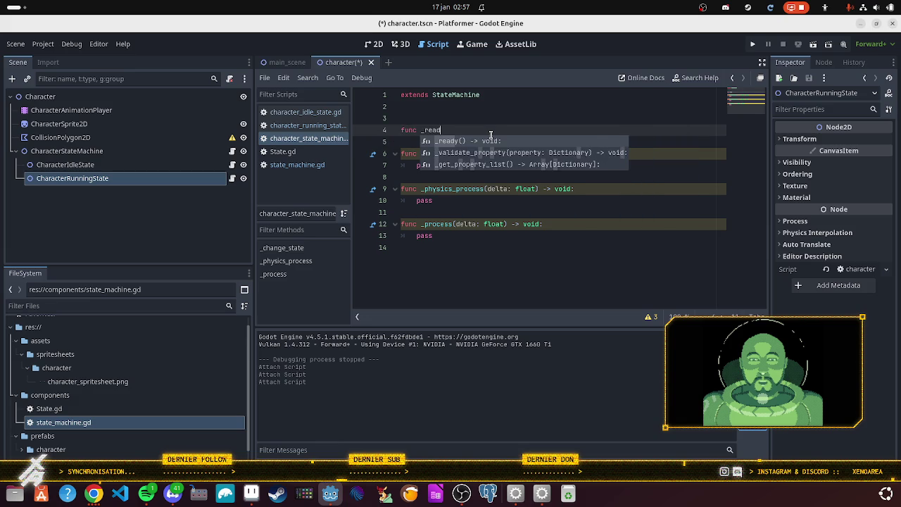
key("Return")
key("Return")
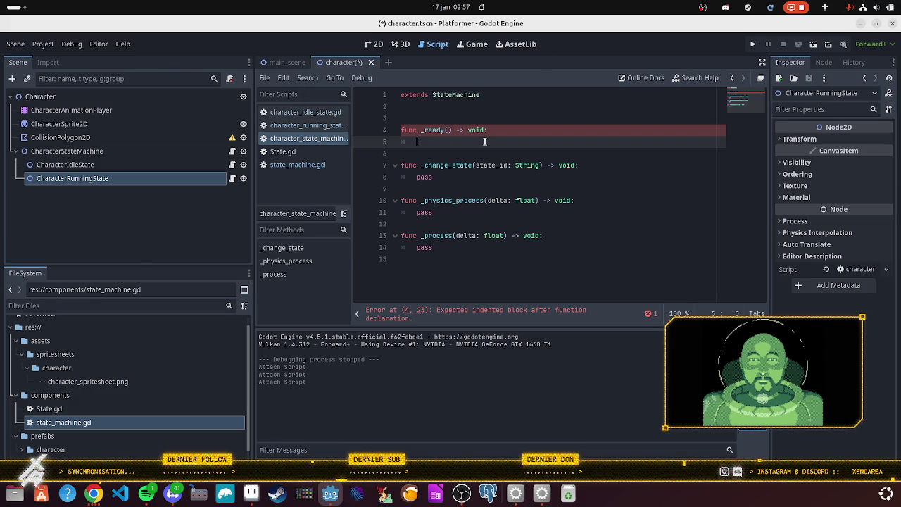
Cut the _ready lines, paste them back on line 3, and save the script.
left_click_drag(484, 142, 401, 118)
key("ctrl+c")
right_click(412, 135)
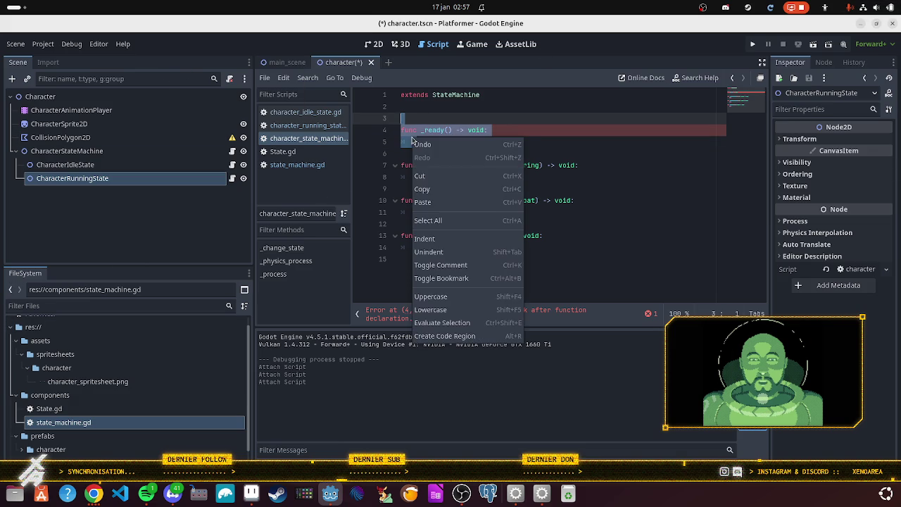
left_click(445, 182)
left_click(233, 152)
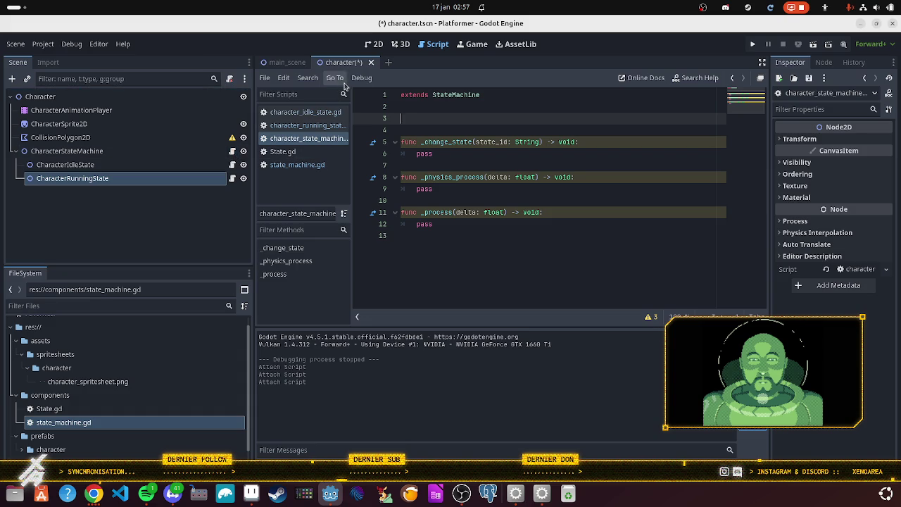
key("ctrl+v")
key("ctrl+s")
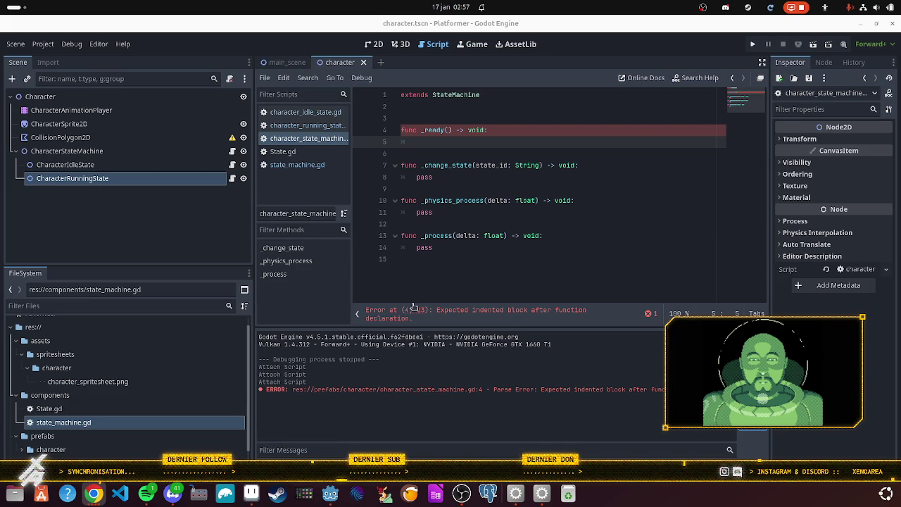
key("alt+Tab")
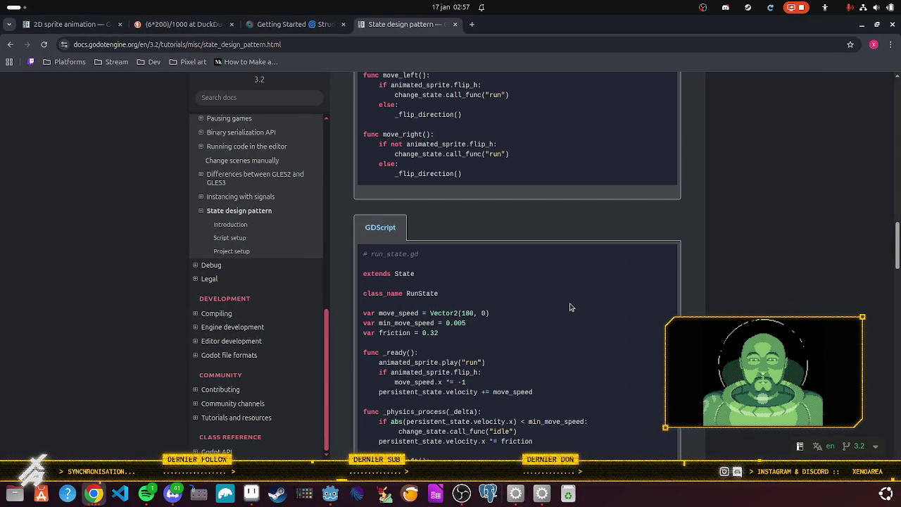
Copy the 'var states' line from the docs' state_factory.gd example.
scroll(570, 308, "down", 3)
scroll(561, 314, "up", 4)
scroll(562, 314, "up", 3)
scroll(566, 316, "down", 8)
scroll(566, 319, "down", 5)
scroll(564, 315, "up", 1)
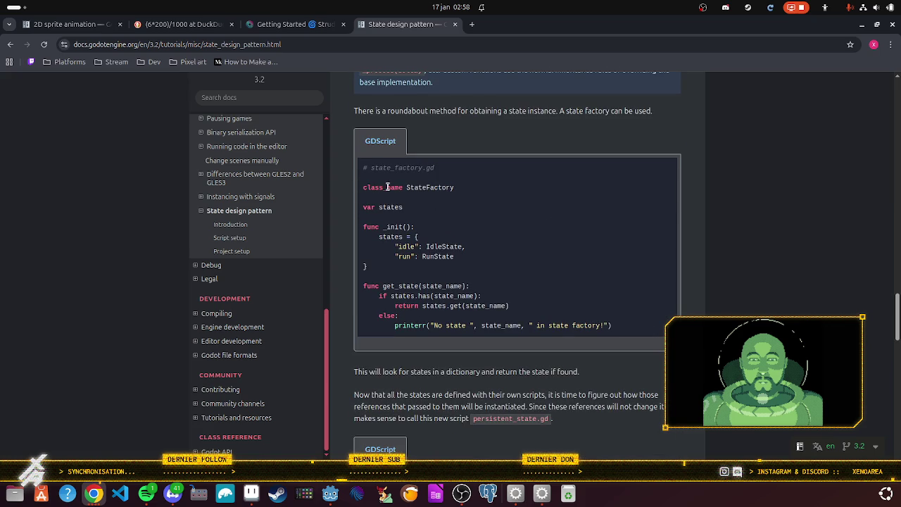
triple_click(405, 207)
key("ctrl+c")
right_click(405, 208)
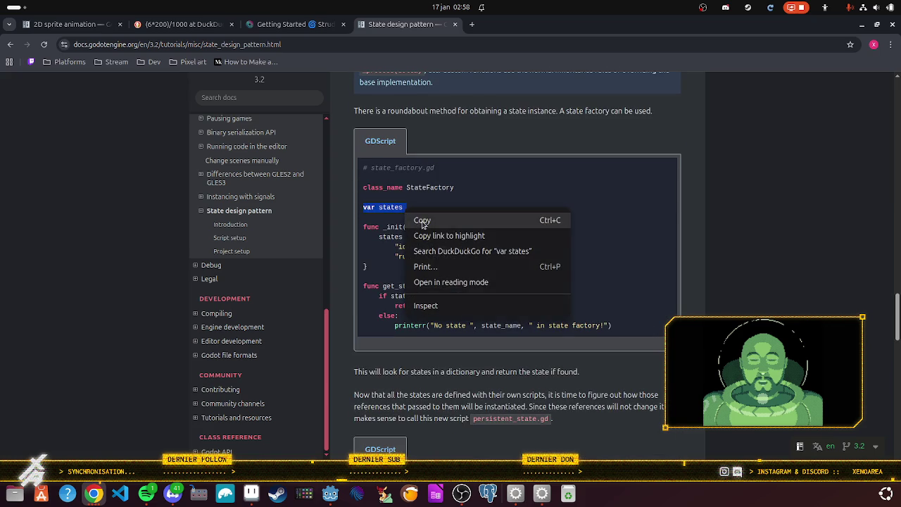
left_click(422, 221)
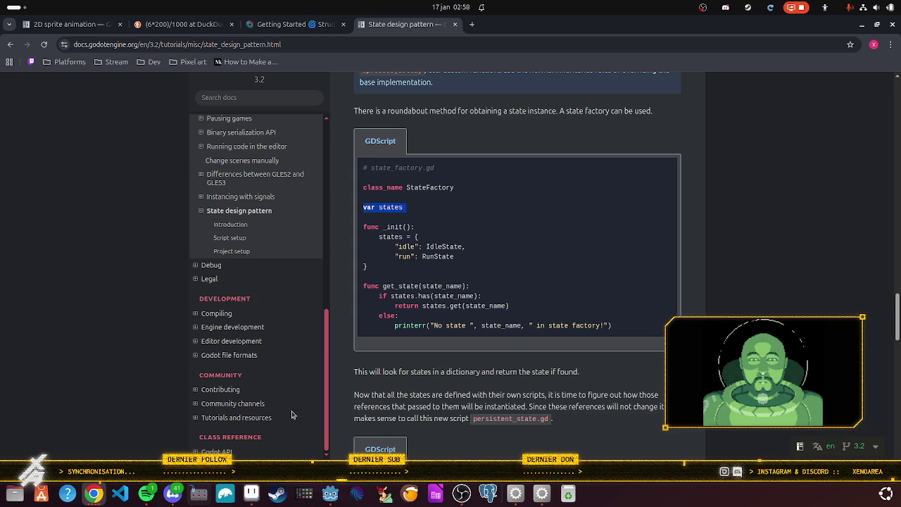
left_click(331, 494)
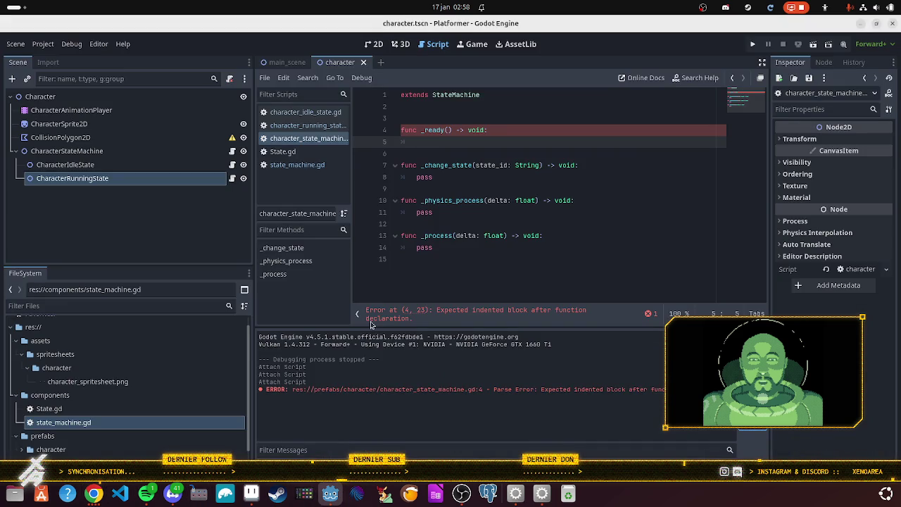
Paste 'var states' on a new line 3 above _ready and try a State[] type.
key("Up")
key("Up")
key("Up")
key("Return")
key("ctrl+v")
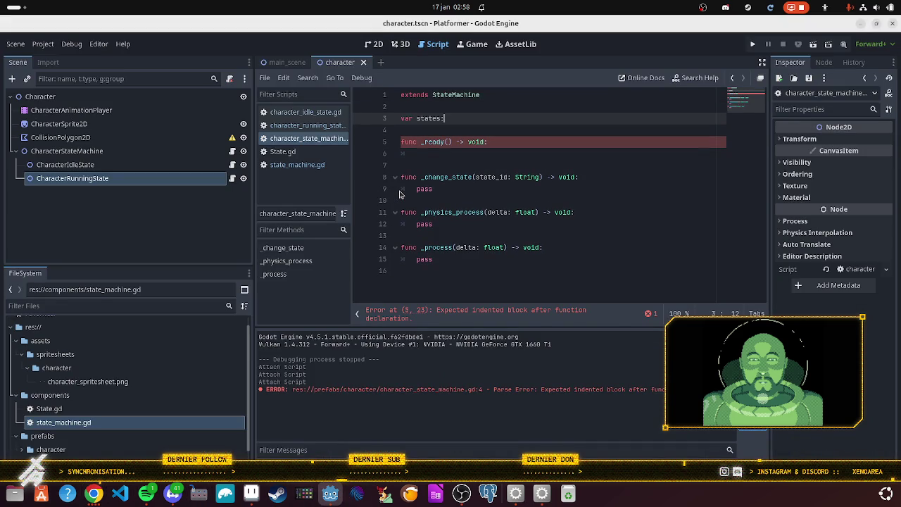
type(" St")
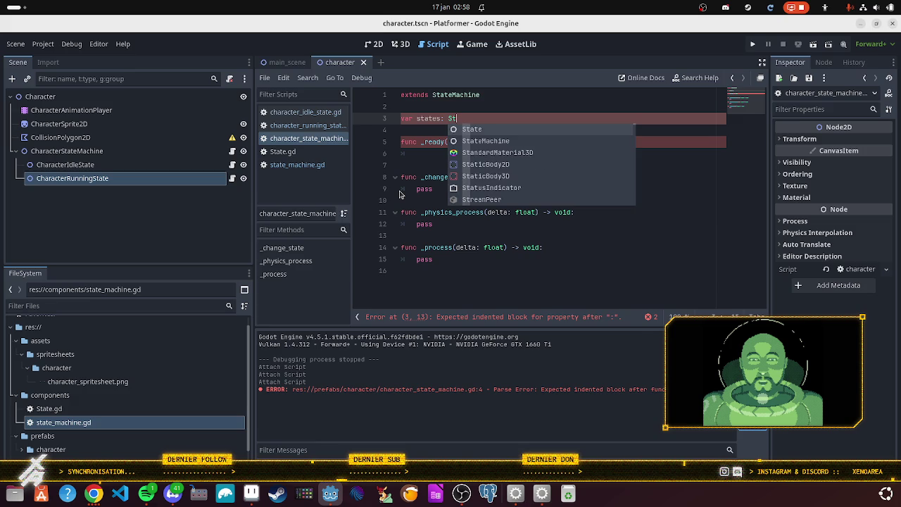
key("Return")
type("[")
key("BackSpace")
key("BackSpace")
key("BackSpace")
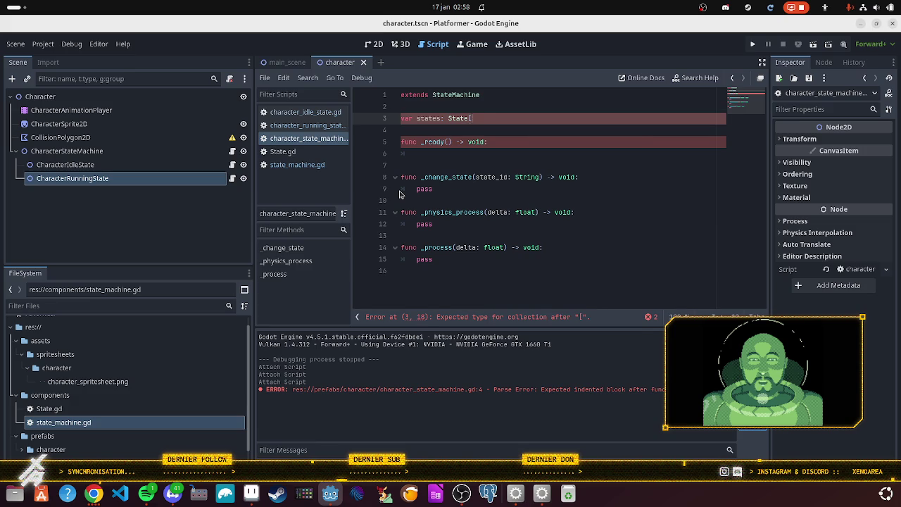
Try Array<State> as the states type, then undo it to leave the type blank.
type("ray")
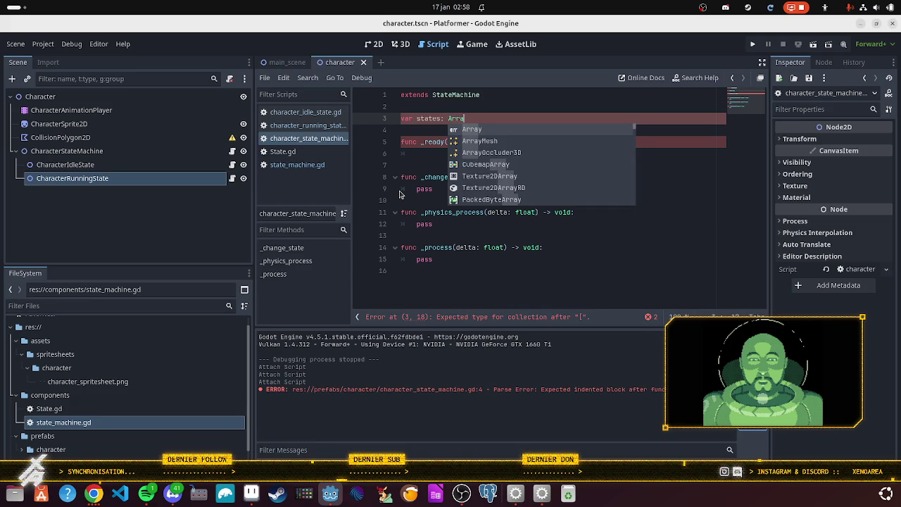
key("Escape")
type("[")
key("Delete")
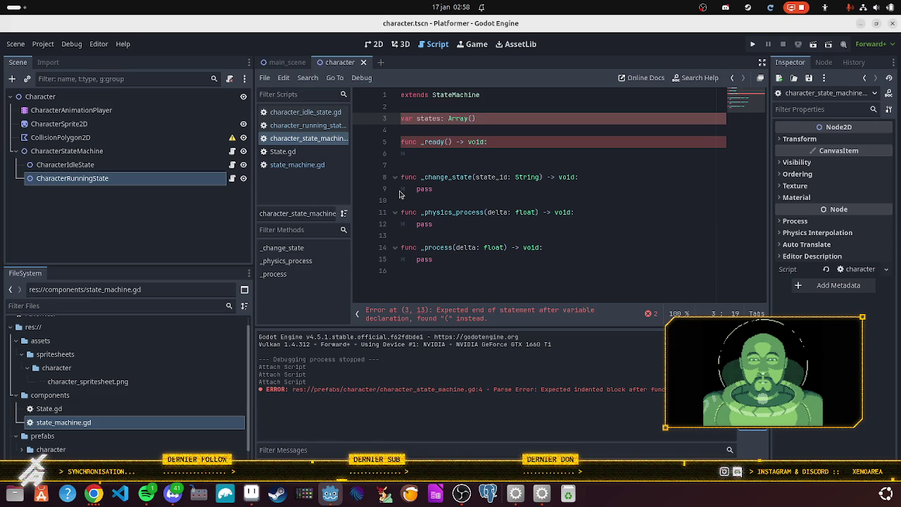
type("State")
type(">")
left_click(527, 212)
key("ctrl+a")
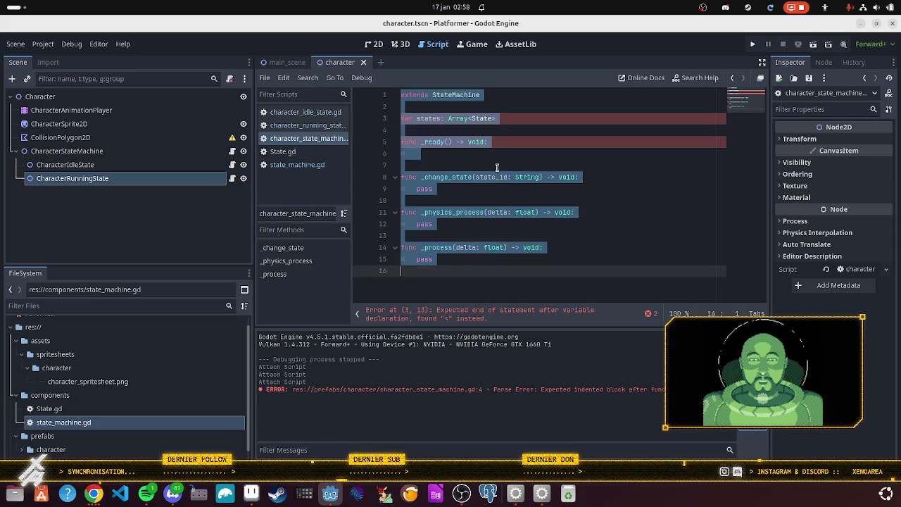
key("ctrl+z")
key("ctrl+z")
key("ctrl+z")
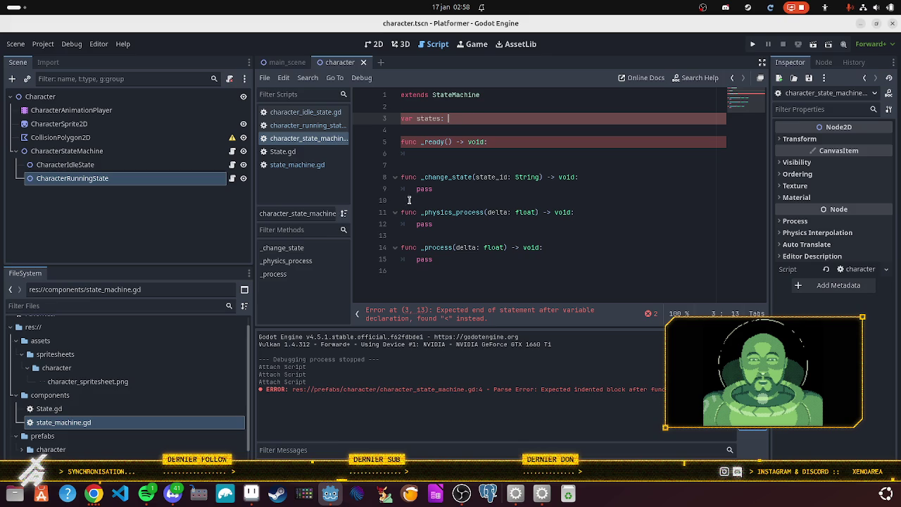
Scroll the docs through StateFactory, persistent_state.gd and Project setup, then back up to state.gd.
left_click(93, 492)
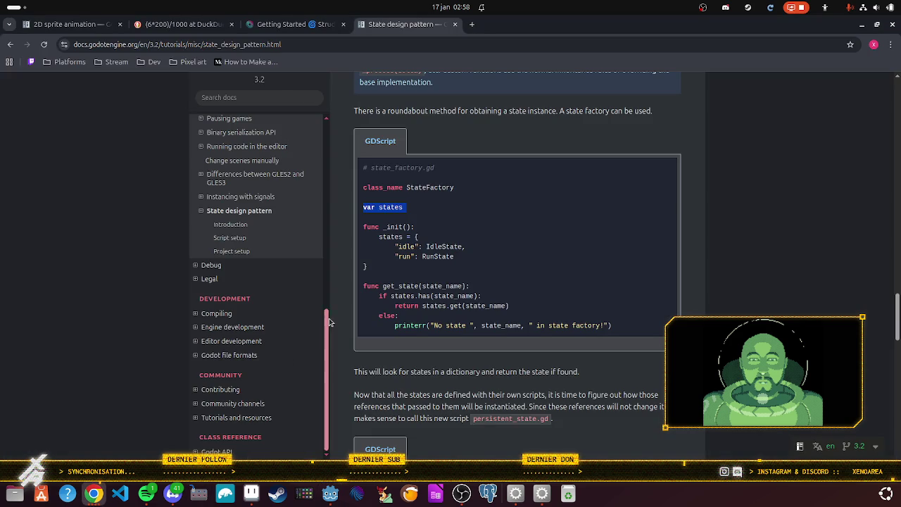
scroll(257, 254, "up", 3)
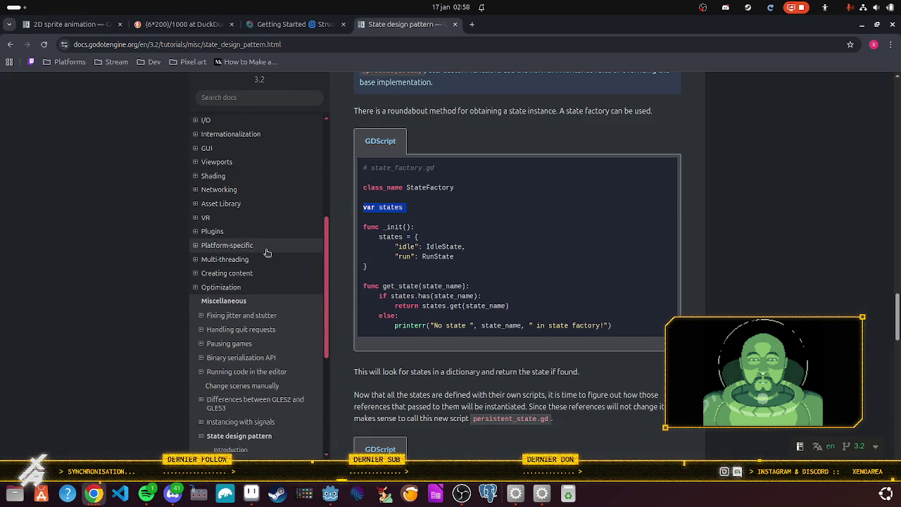
scroll(268, 252, "up", 5)
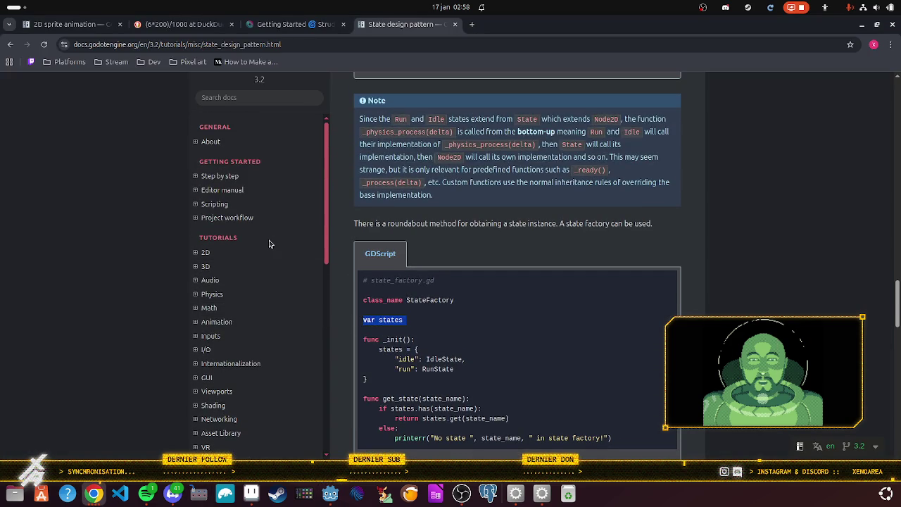
scroll(261, 256, "down", 2)
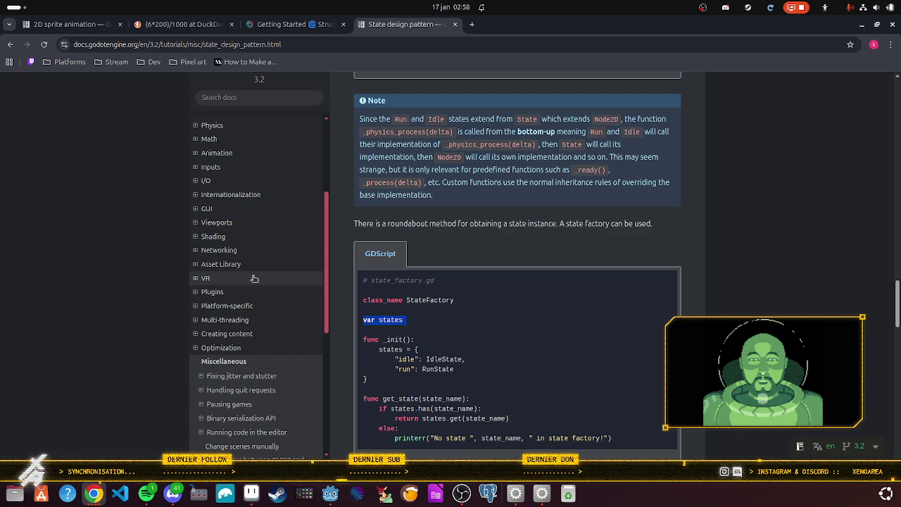
scroll(254, 279, "down", 3)
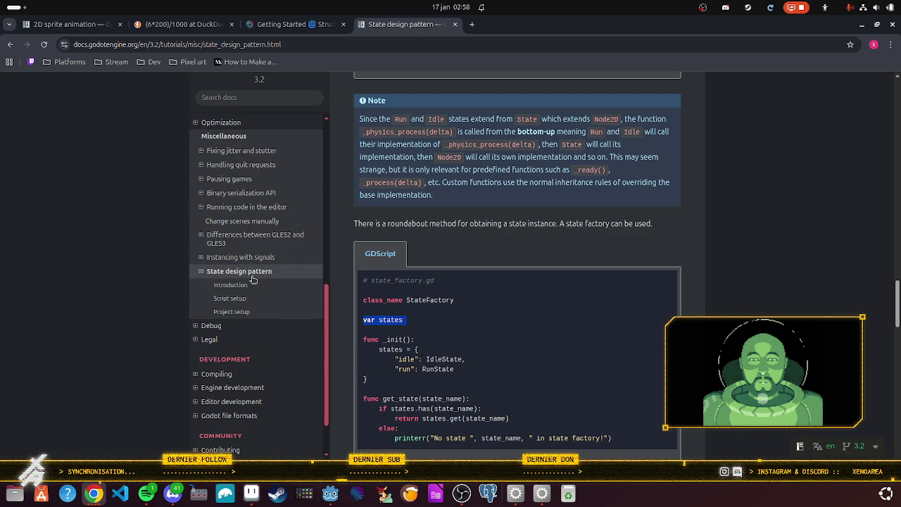
scroll(253, 279, "up", 5)
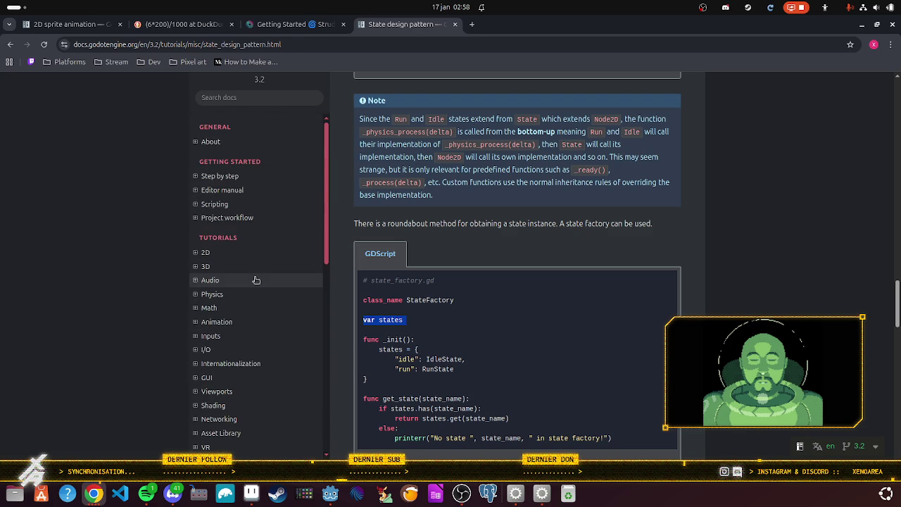
scroll(256, 279, "up", 2)
scroll(383, 304, "down", 1)
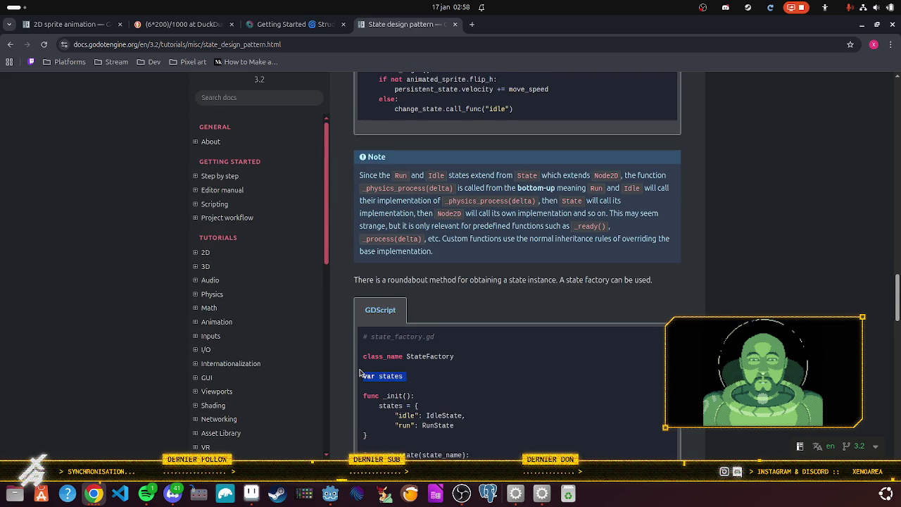
scroll(371, 377, "down", 3)
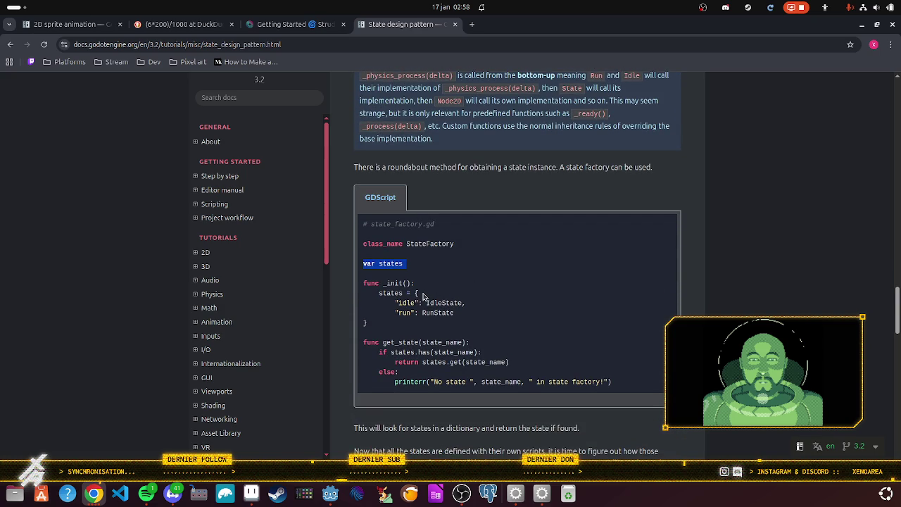
scroll(422, 296, "down", 7)
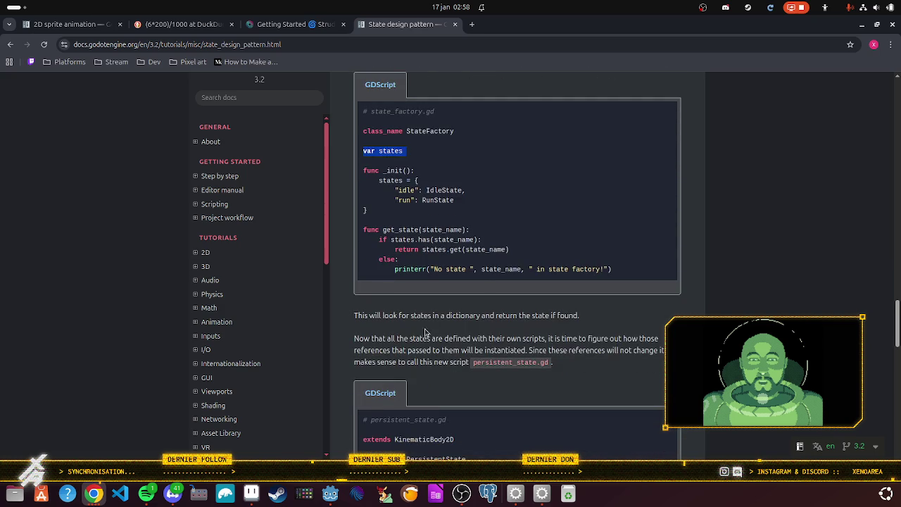
scroll(422, 319, "down", 2)
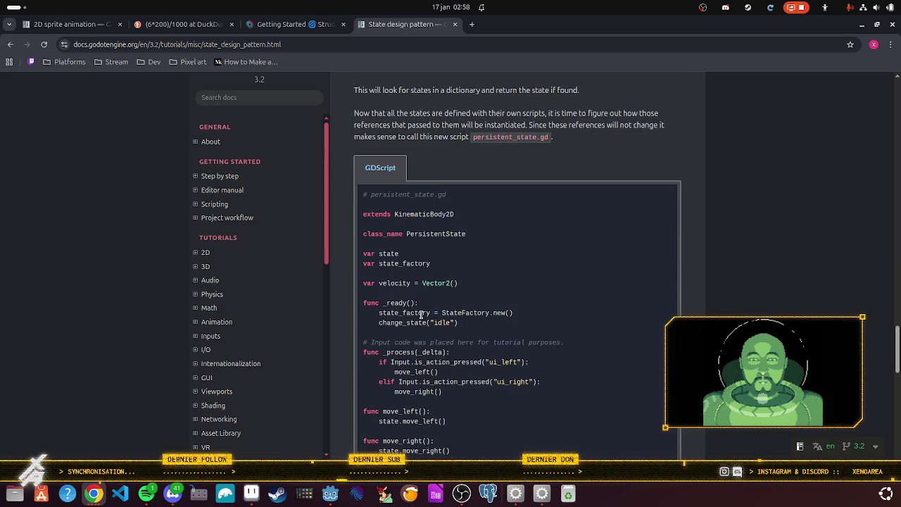
scroll(421, 316, "down", 1)
scroll(421, 315, "down", 1)
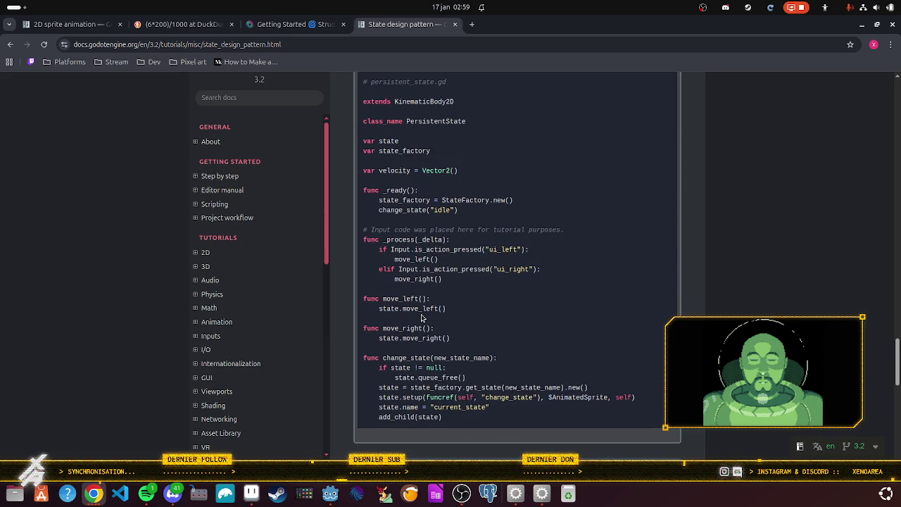
scroll(421, 319, "down", 6)
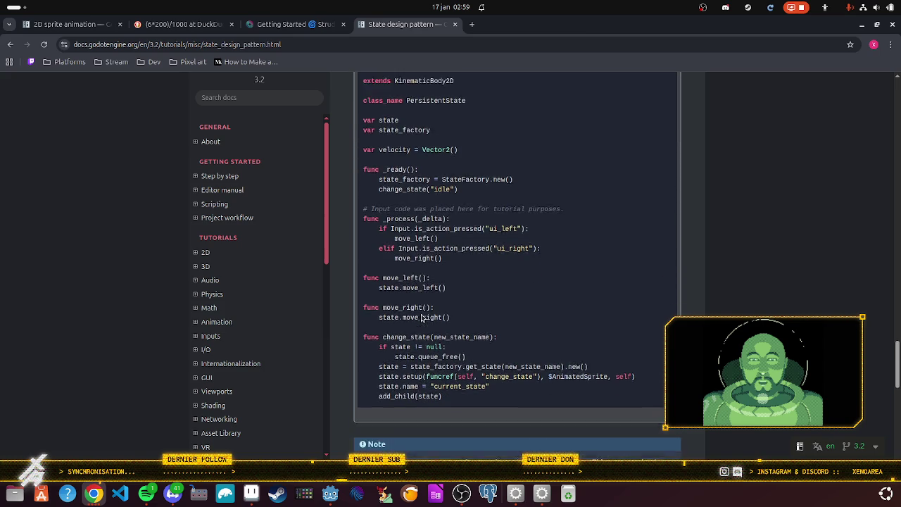
scroll(421, 318, "down", 5)
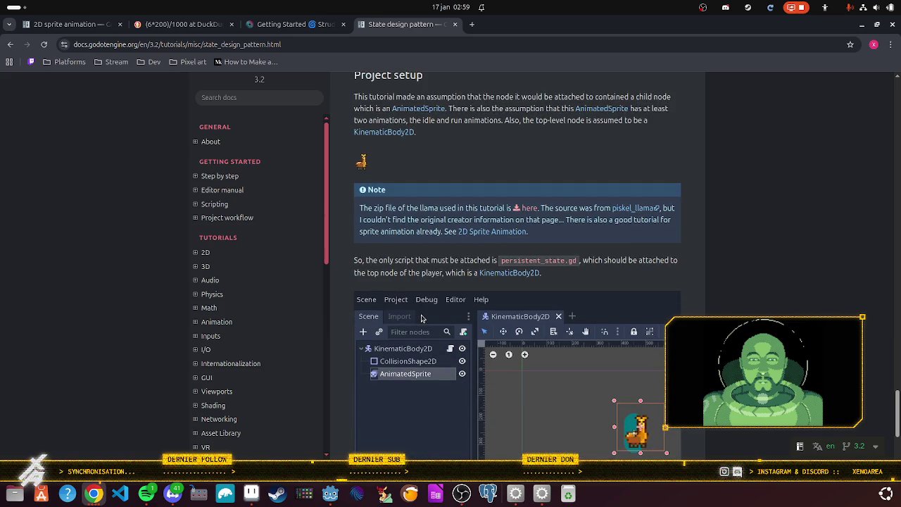
scroll(422, 317, "down", 2)
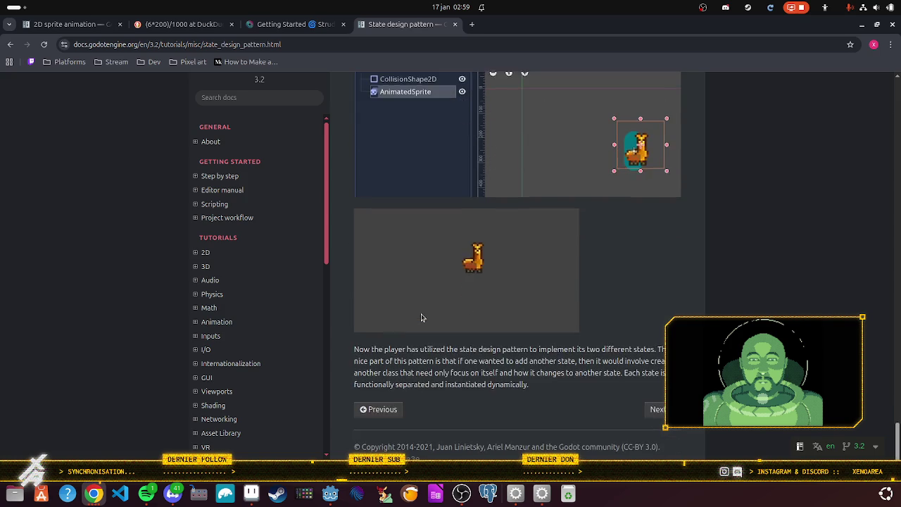
scroll(433, 313, "up", 5)
scroll(433, 313, "up", 15)
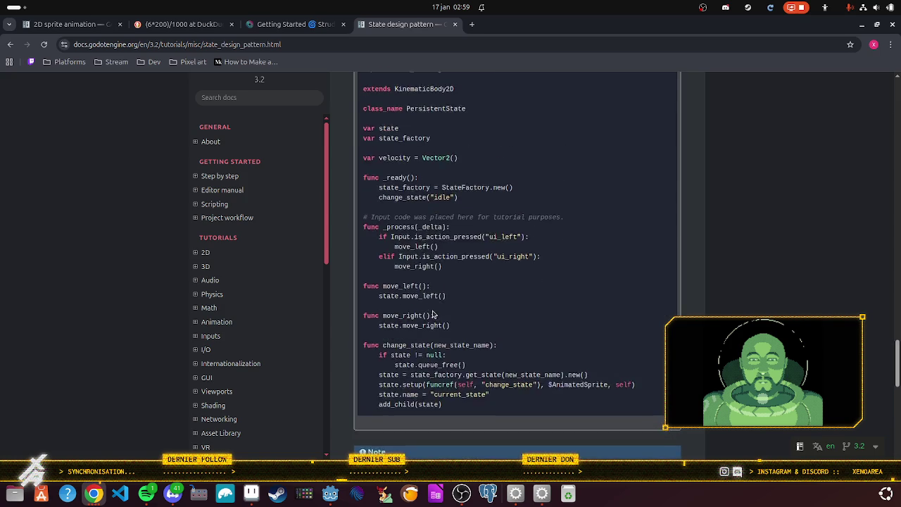
scroll(433, 313, "up", 10)
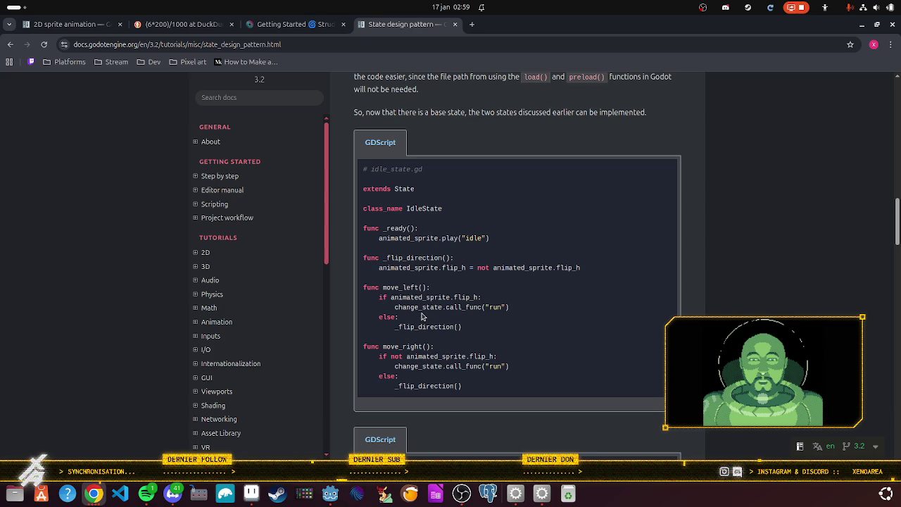
scroll(531, 265, "up", 1)
scroll(535, 260, "up", 15)
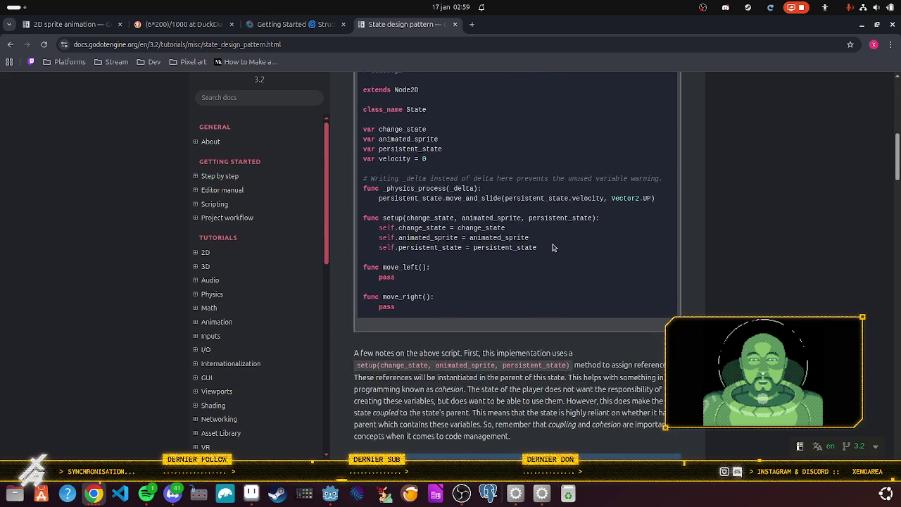
scroll(553, 248, "up", 4)
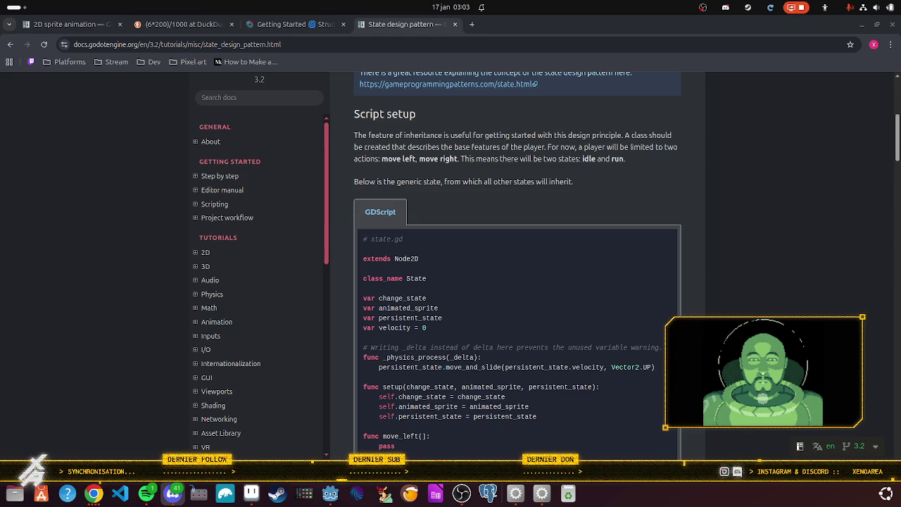
mouse_move(900, 112)
left_mouse_down()
mouse_move(332, 111)
mouse_move(150, 98)
left_mouse_up()
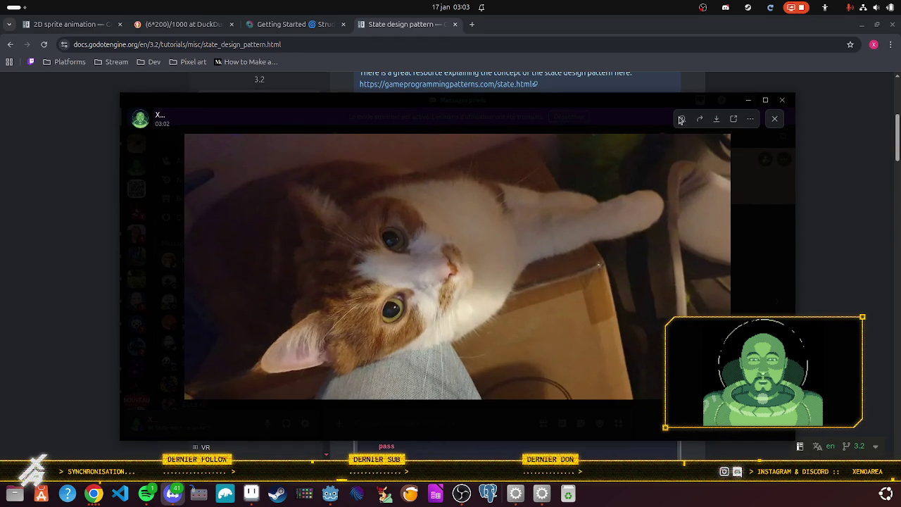
left_click(764, 100)
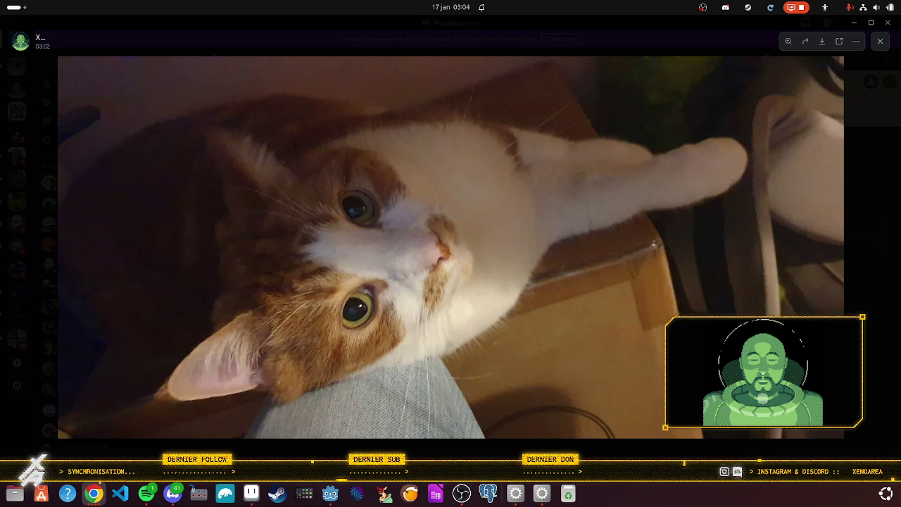
left_click(888, 25)
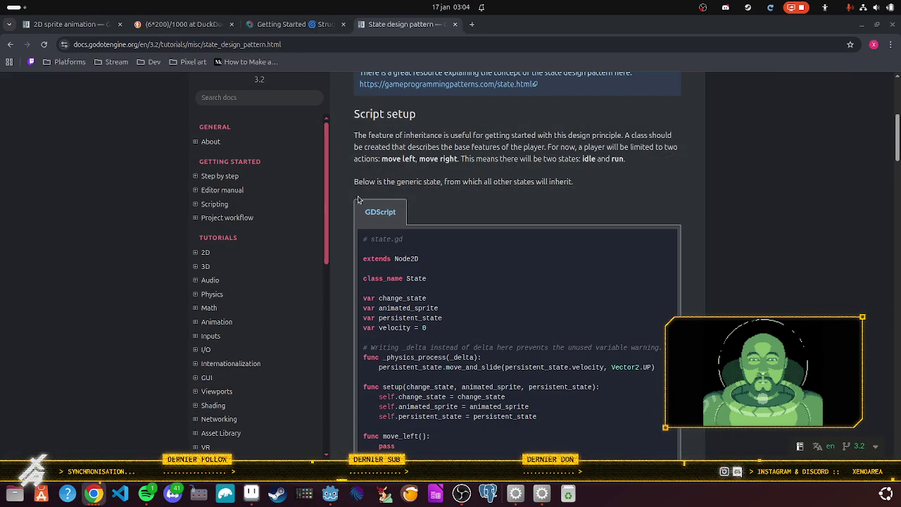
Scroll down past state.gd and idle_state.gd, then back up to the page introduction.
scroll(407, 243, "down", 1)
scroll(407, 243, "down", 2)
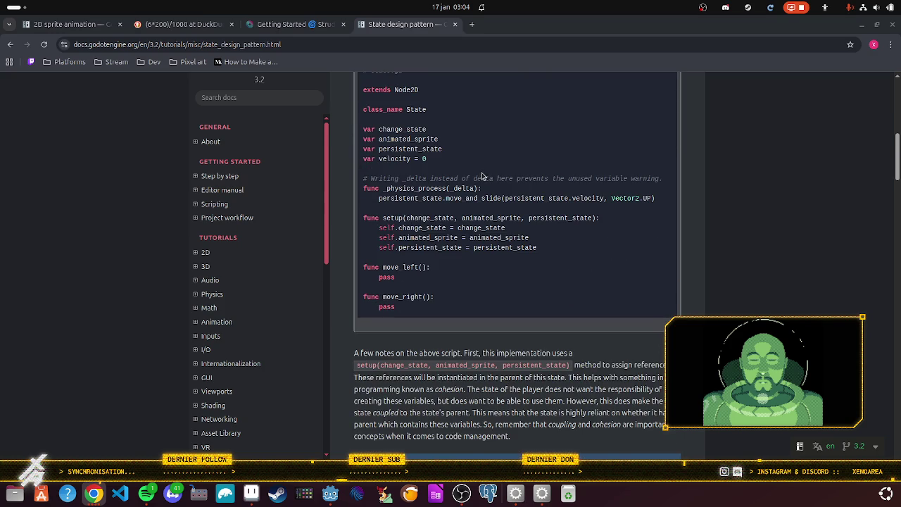
scroll(470, 181, "down", 6)
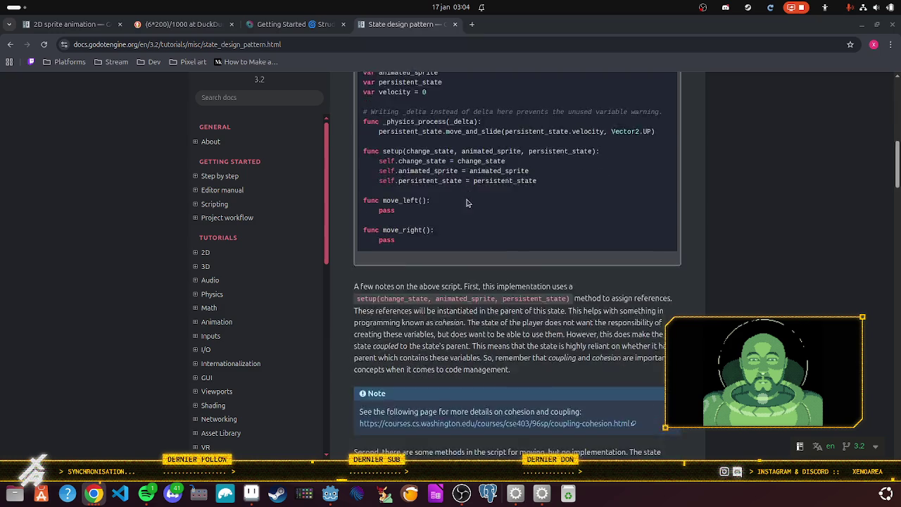
scroll(471, 209, "down", 2)
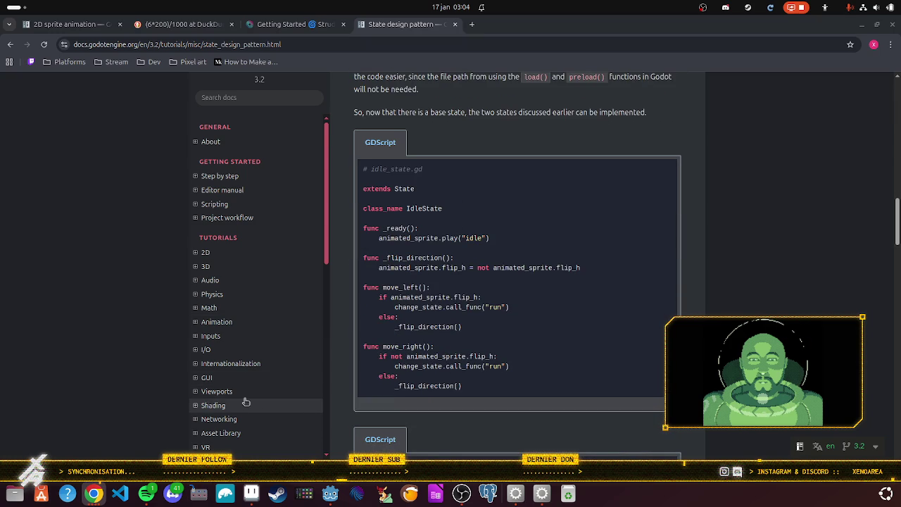
scroll(354, 376, "up", 10)
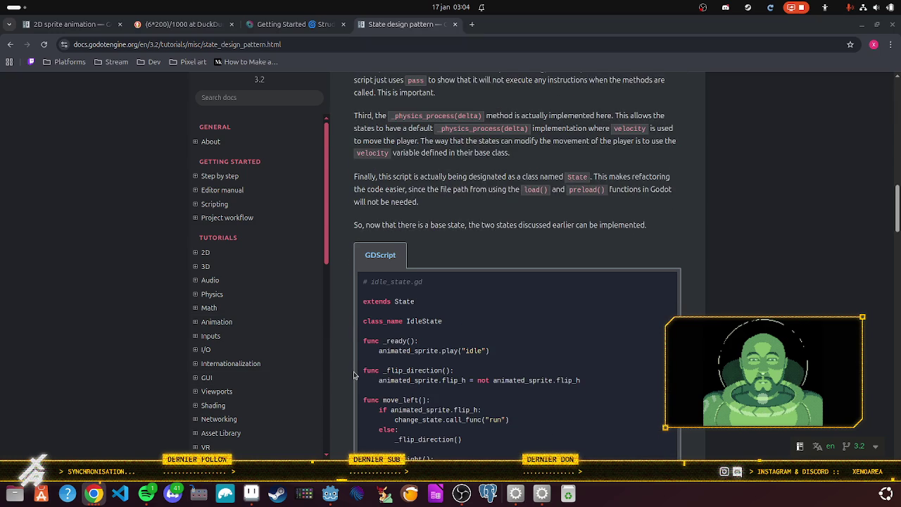
scroll(357, 378, "up", 7)
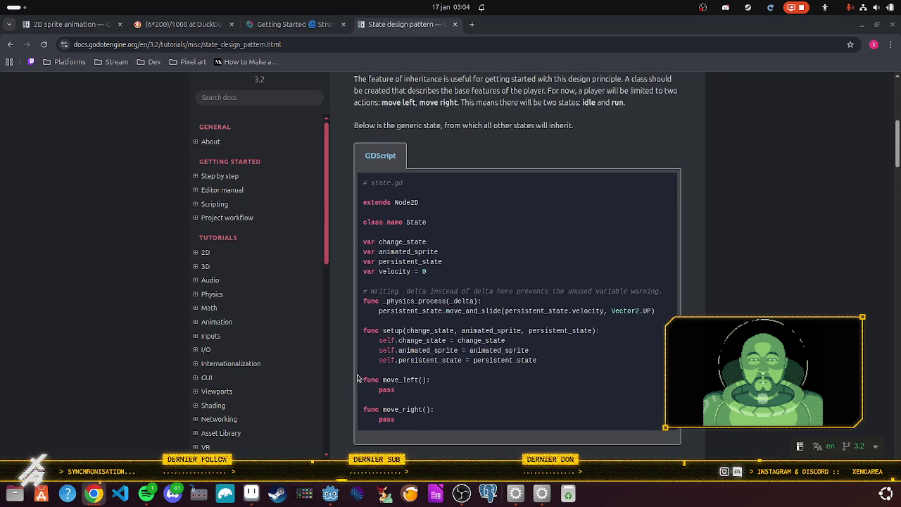
scroll(356, 379, "up", 1)
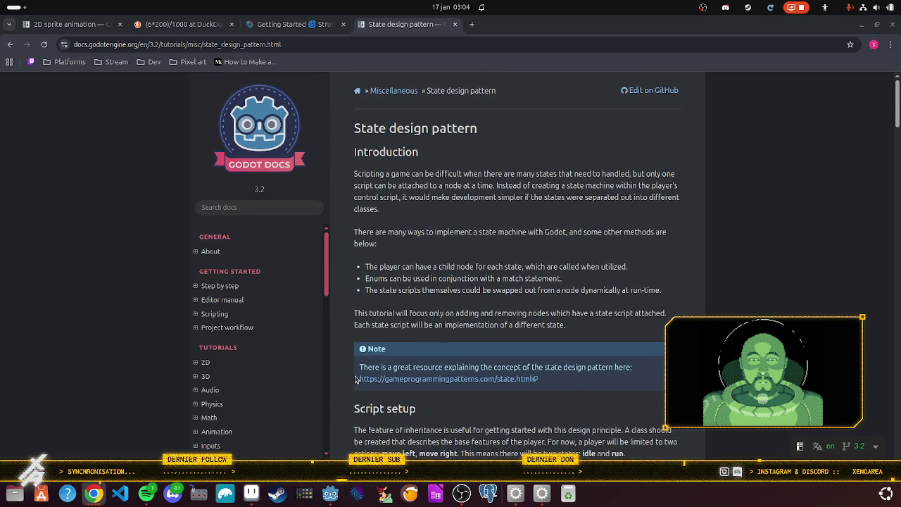